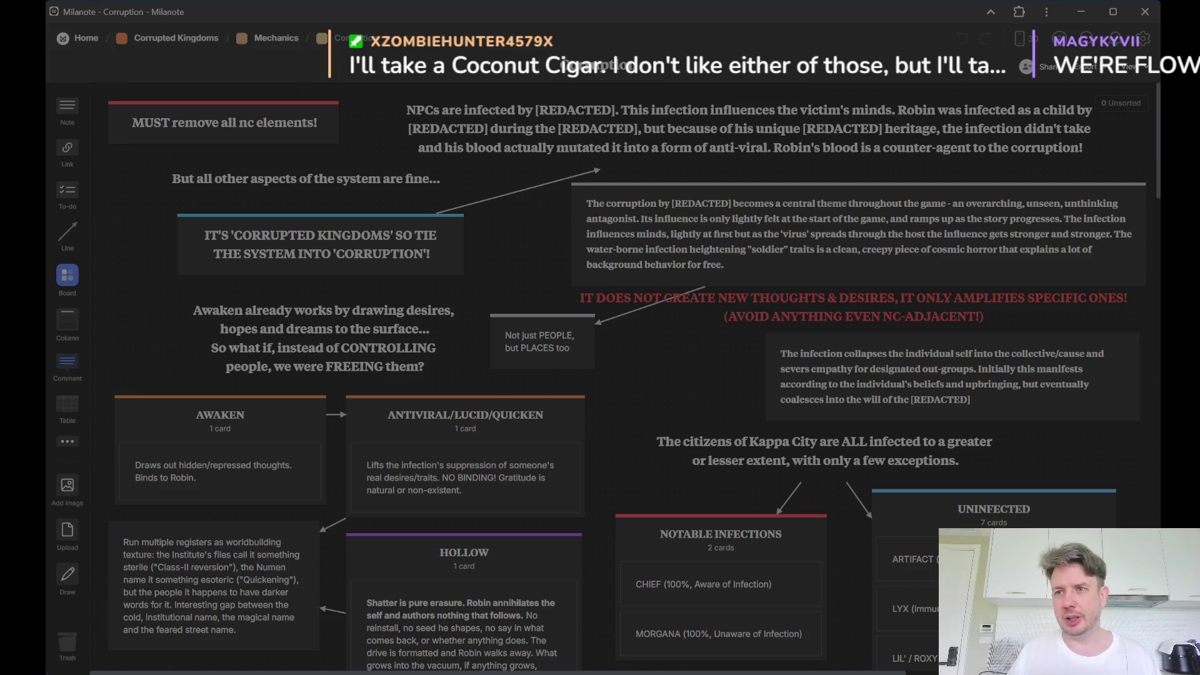
{"action": "scroll", "coordinate": [600, 376], "scroll_direction": "down", "scroll_amount": 1}
{"action": "scroll", "coordinate": [601, 375], "scroll_direction": "down", "scroll_amount": 3}
{"action": "scroll", "coordinate": [600, 376], "scroll_direction": "down", "scroll_amount": 3}
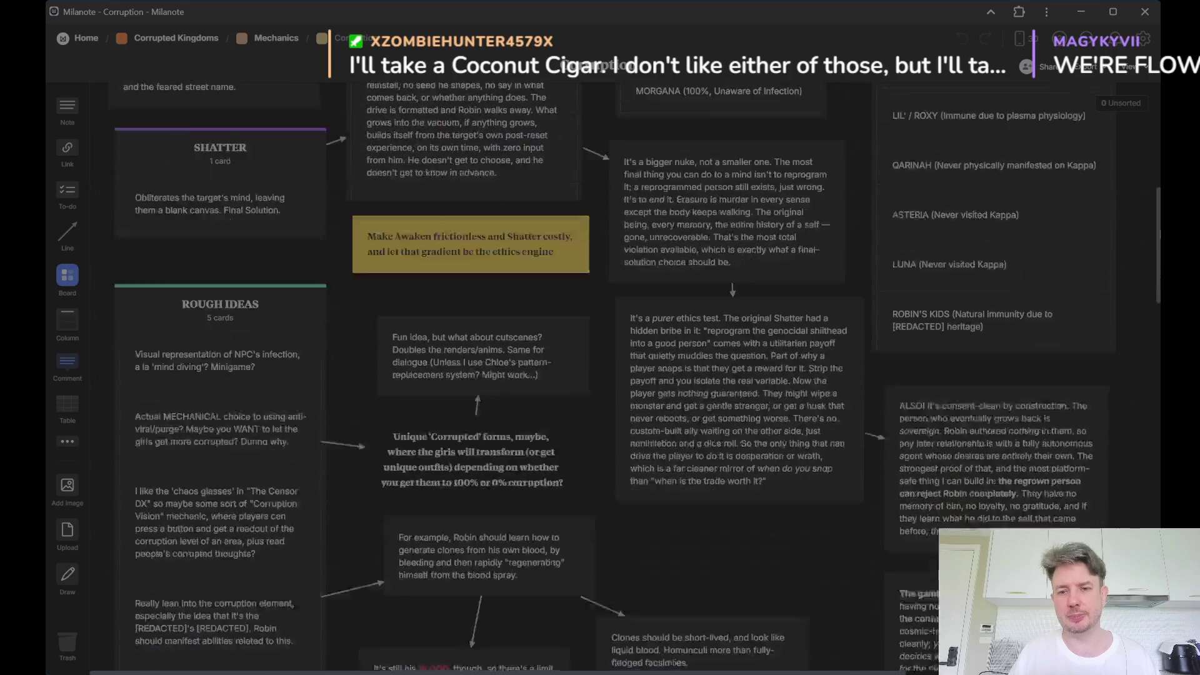
{"action": "scroll", "coordinate": [600, 375], "scroll_direction": "down", "scroll_amount": 3}
{"action": "left_click_drag", "start_coordinate": [1159, 280], "coordinate": [1160, 600]}
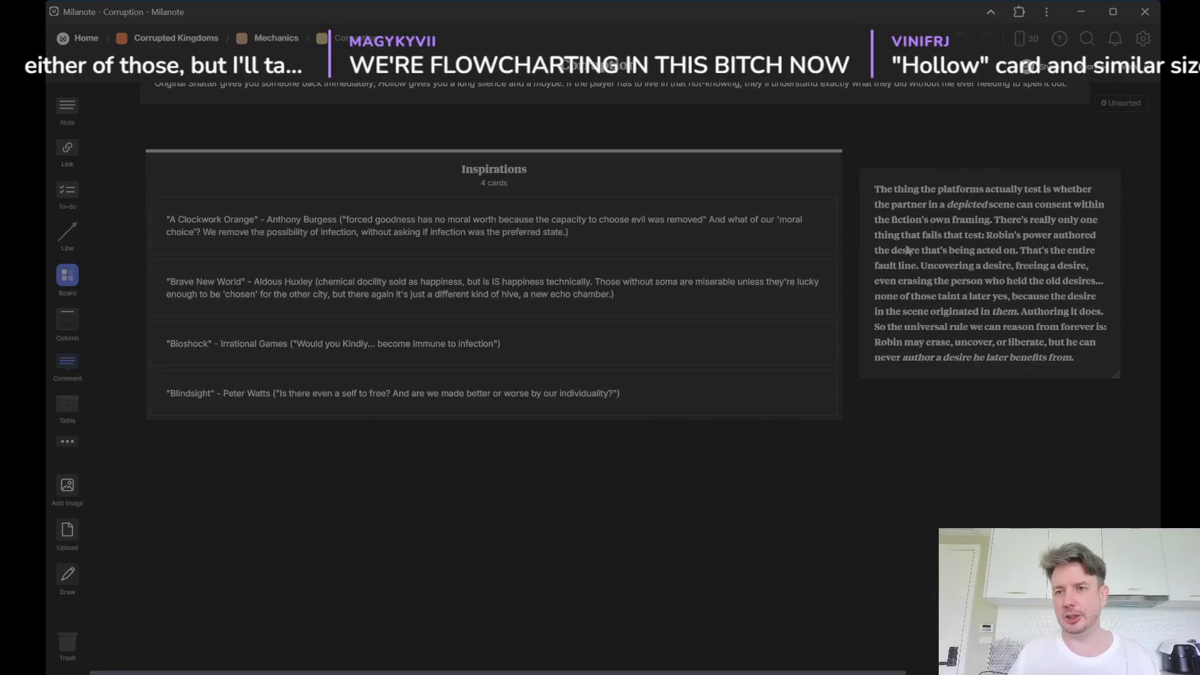
Select the long note about platform consent beside the Inspirations column.
{"action": "left_click", "coordinate": [879, 195]}
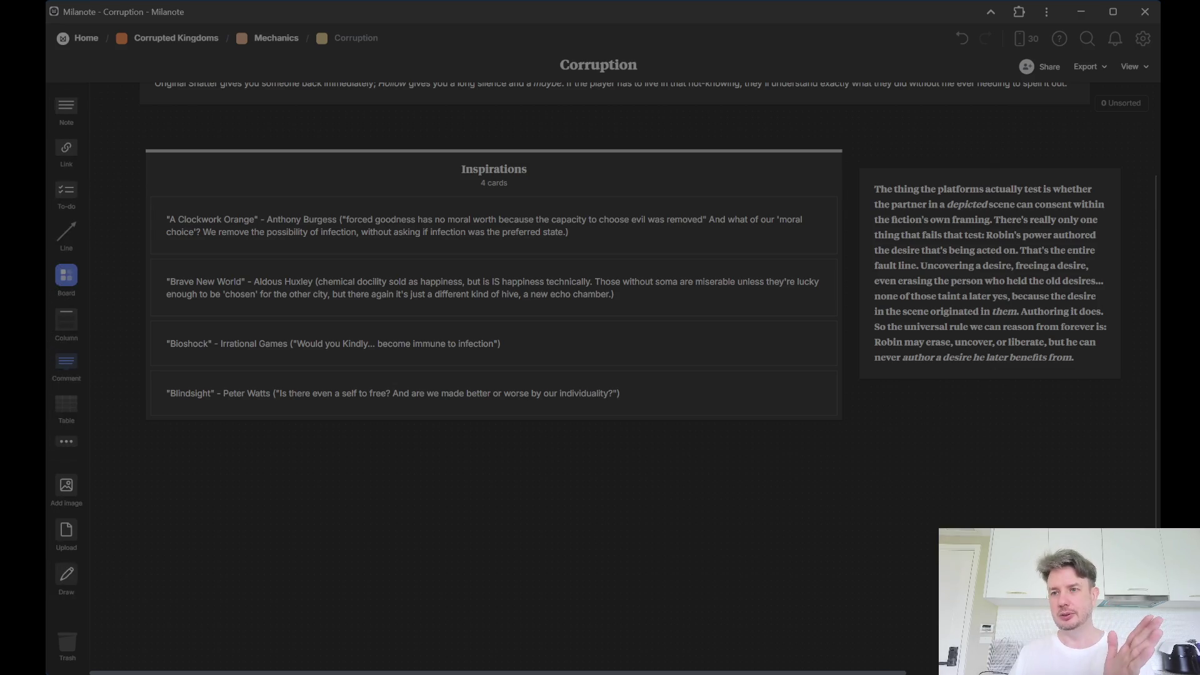
{"action": "scroll", "coordinate": [1001, 376], "scroll_direction": "up", "scroll_amount": 10}
{"action": "scroll", "coordinate": [1001, 372], "scroll_direction": "up", "scroll_amount": 10}
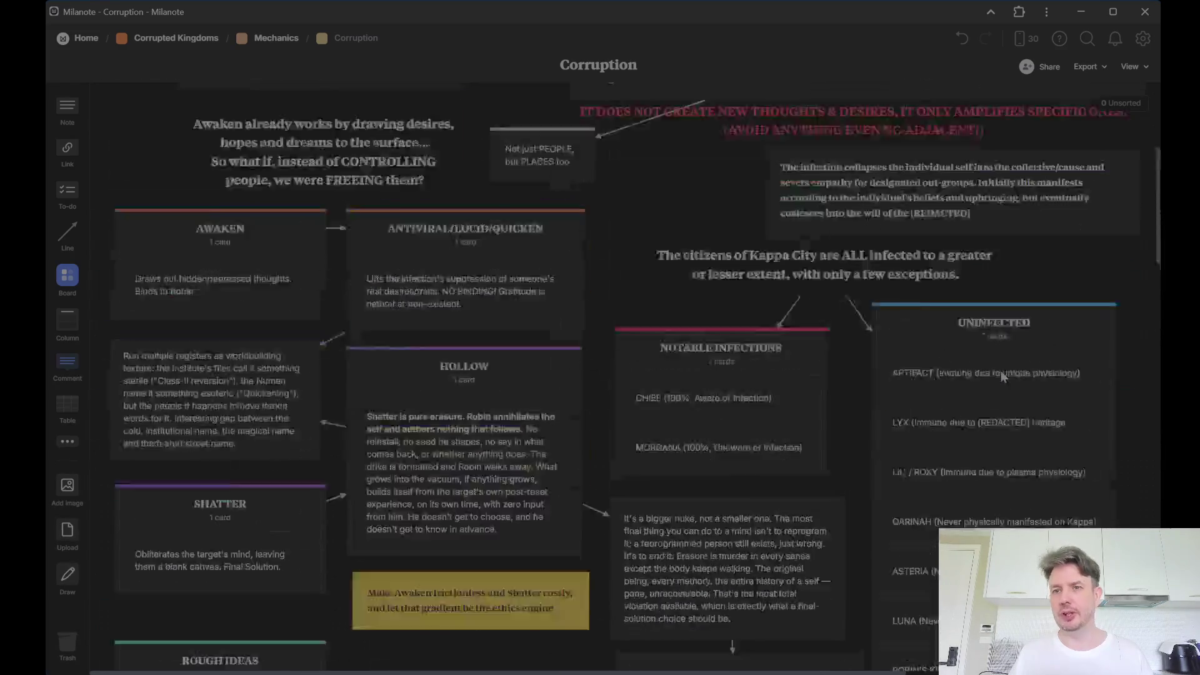
{"action": "scroll", "coordinate": [1001, 371], "scroll_direction": "up", "scroll_amount": 5}
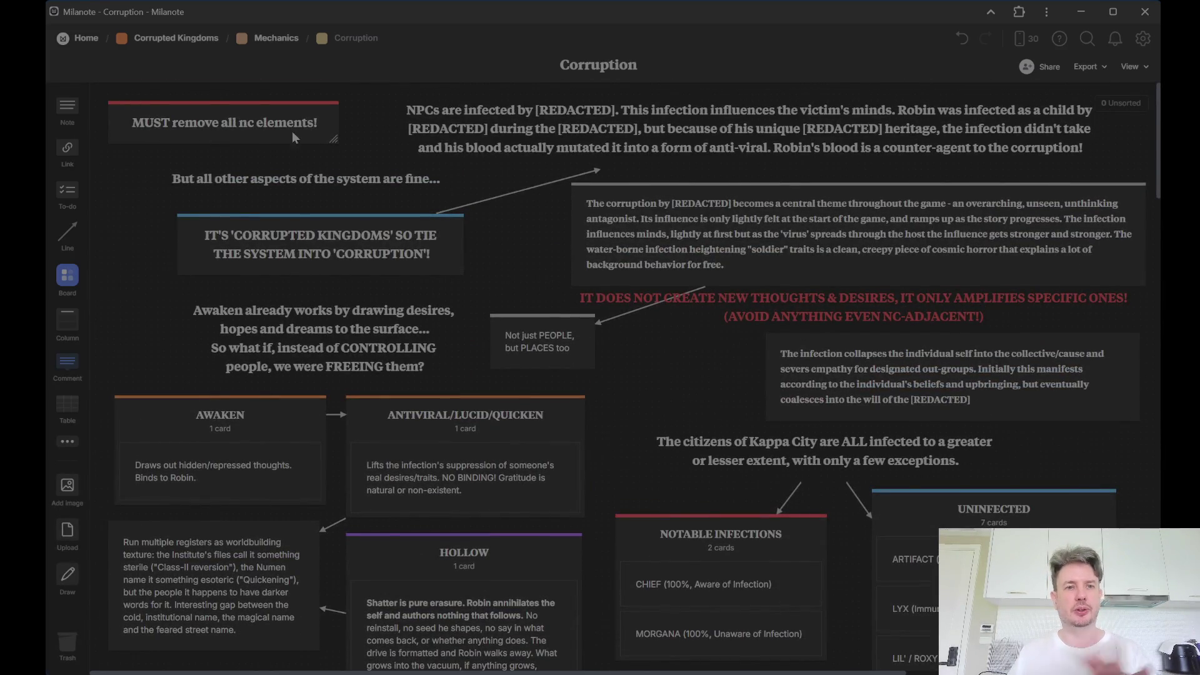
Select the 'But all other aspects', 'CORRUPTED KINGDOMS' and NPC-infection notes in turn.
{"action": "left_click", "coordinate": [378, 183]}
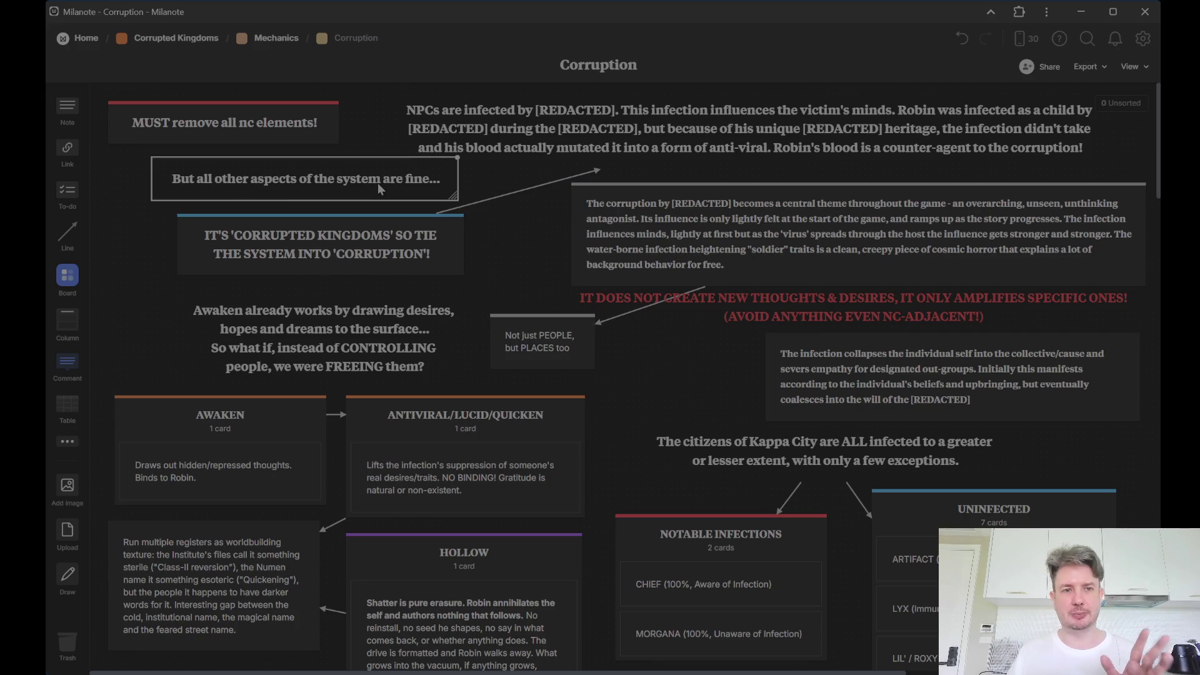
{"action": "left_click", "coordinate": [394, 267]}
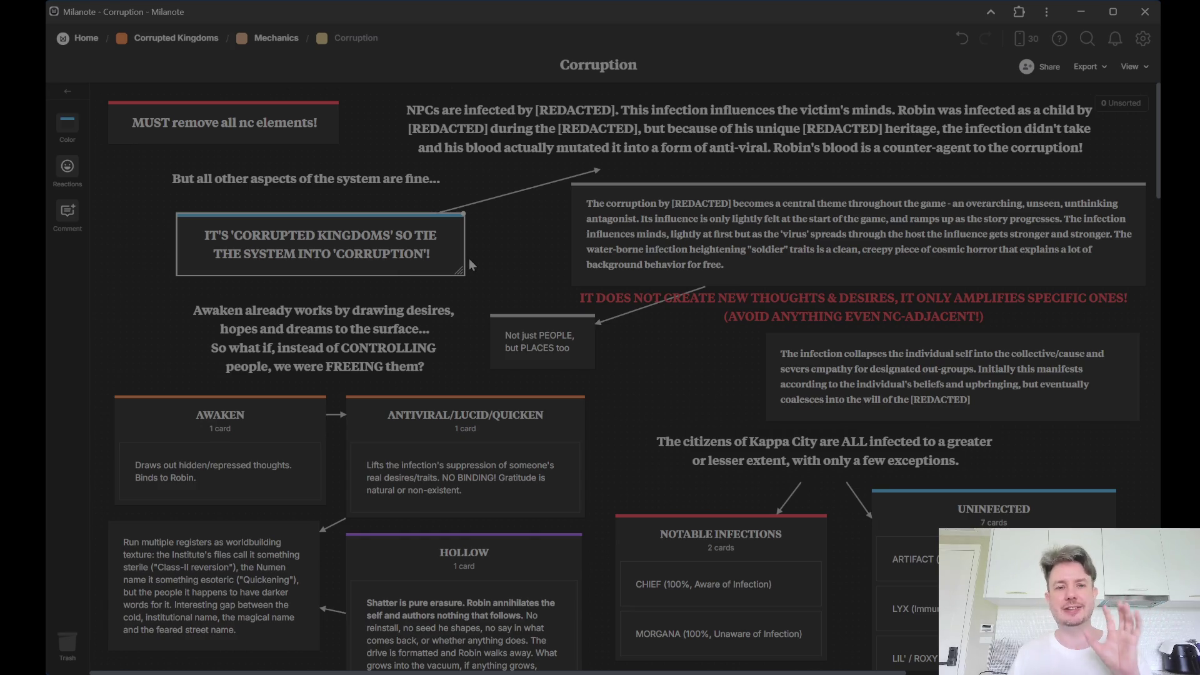
{"action": "left_click", "coordinate": [526, 117]}
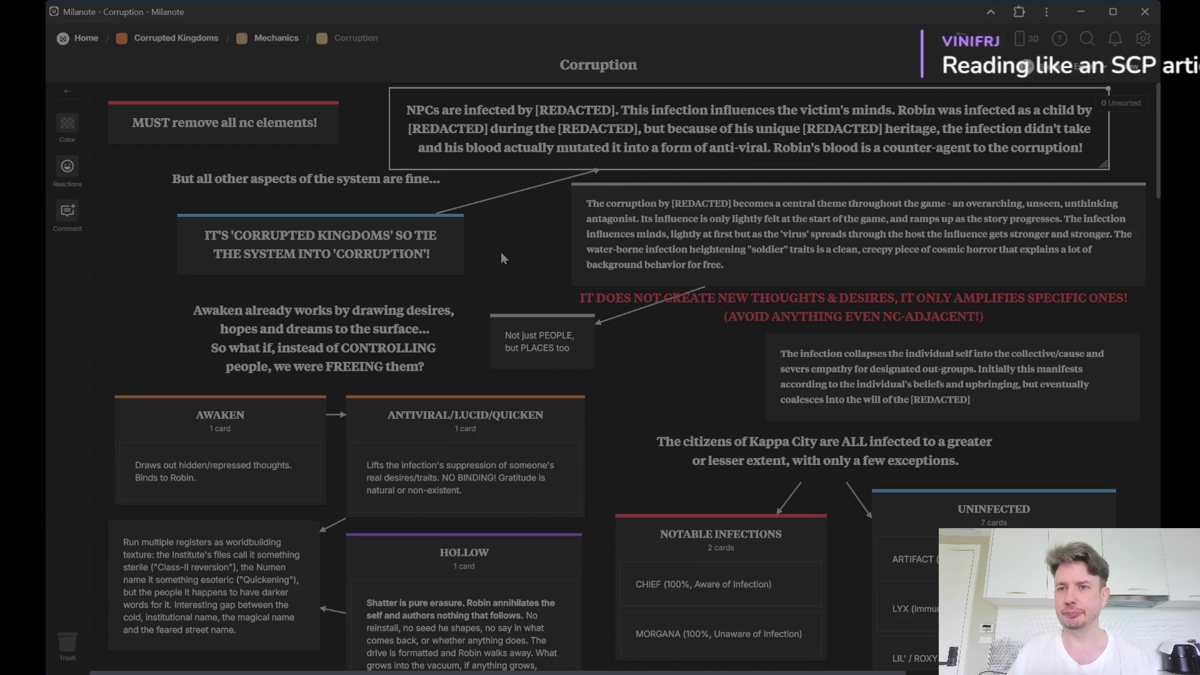
{"action": "left_click", "coordinate": [675, 267]}
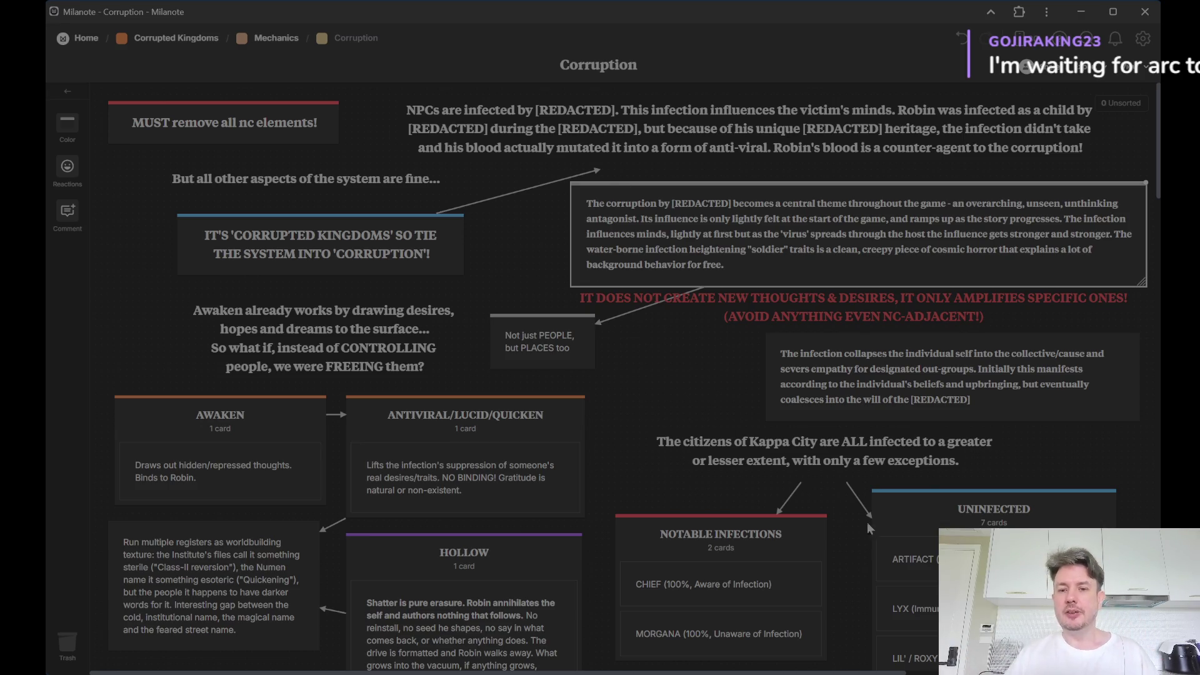
{"action": "left_click", "coordinate": [833, 453]}
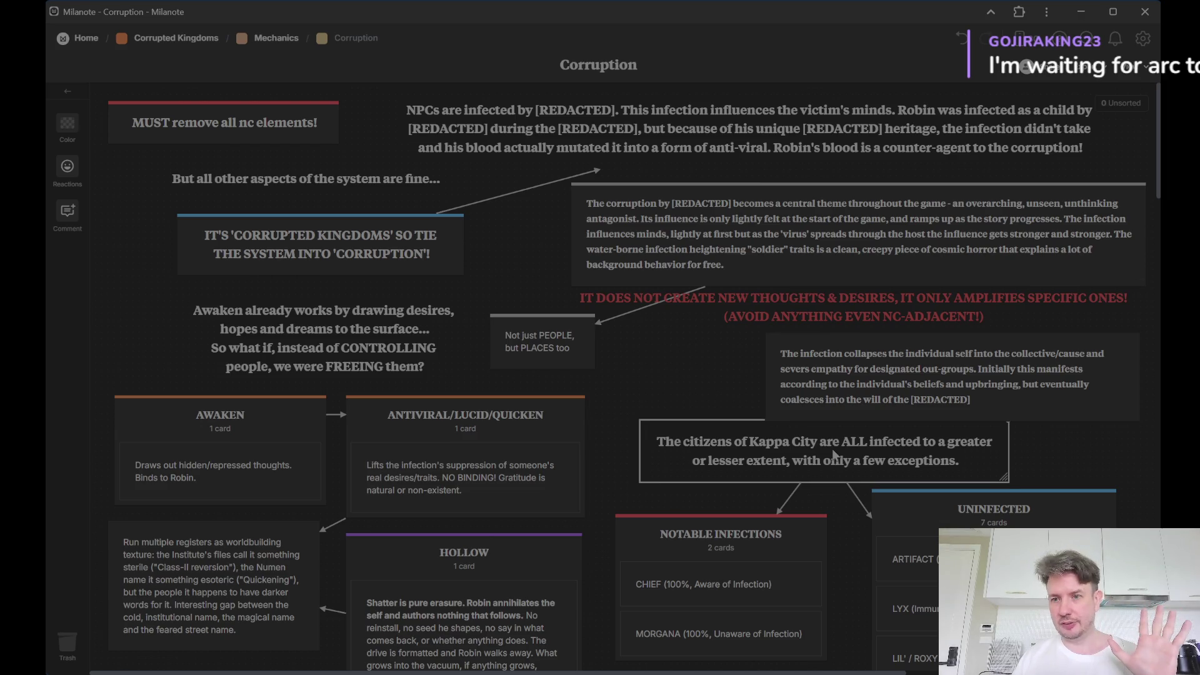
{"action": "left_click", "coordinate": [1061, 456]}
{"action": "scroll", "coordinate": [844, 563], "scroll_direction": "down", "scroll_amount": 3}
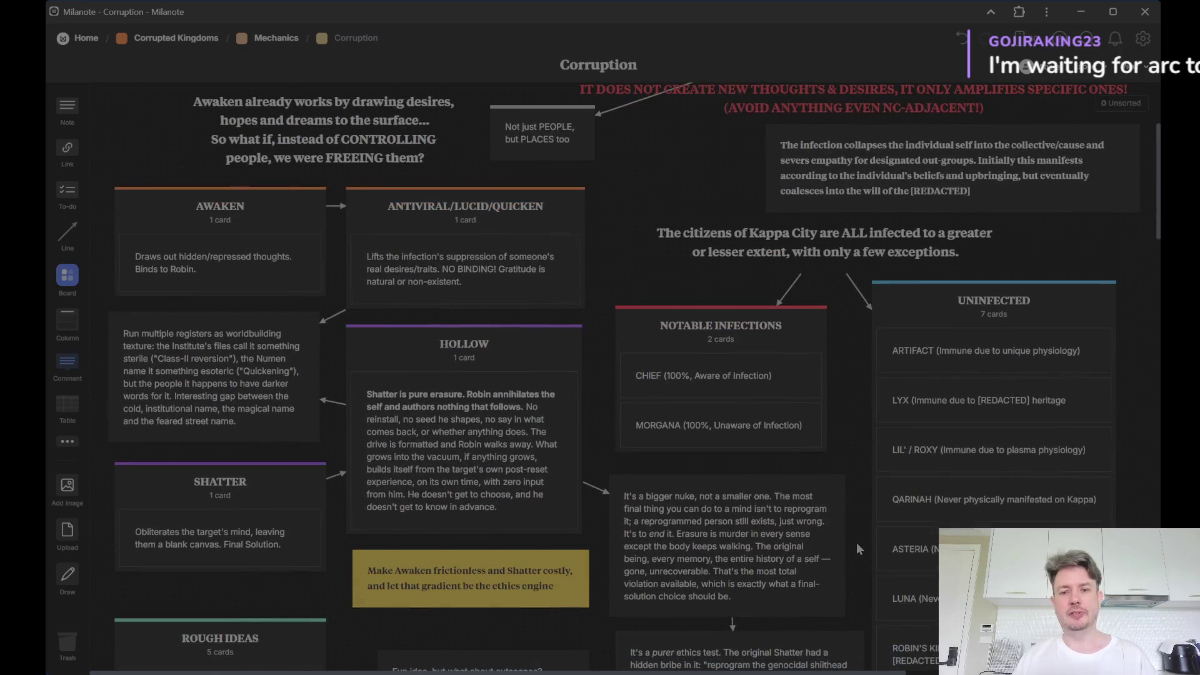
{"action": "scroll", "coordinate": [826, 481], "scroll_direction": "up", "scroll_amount": 2}
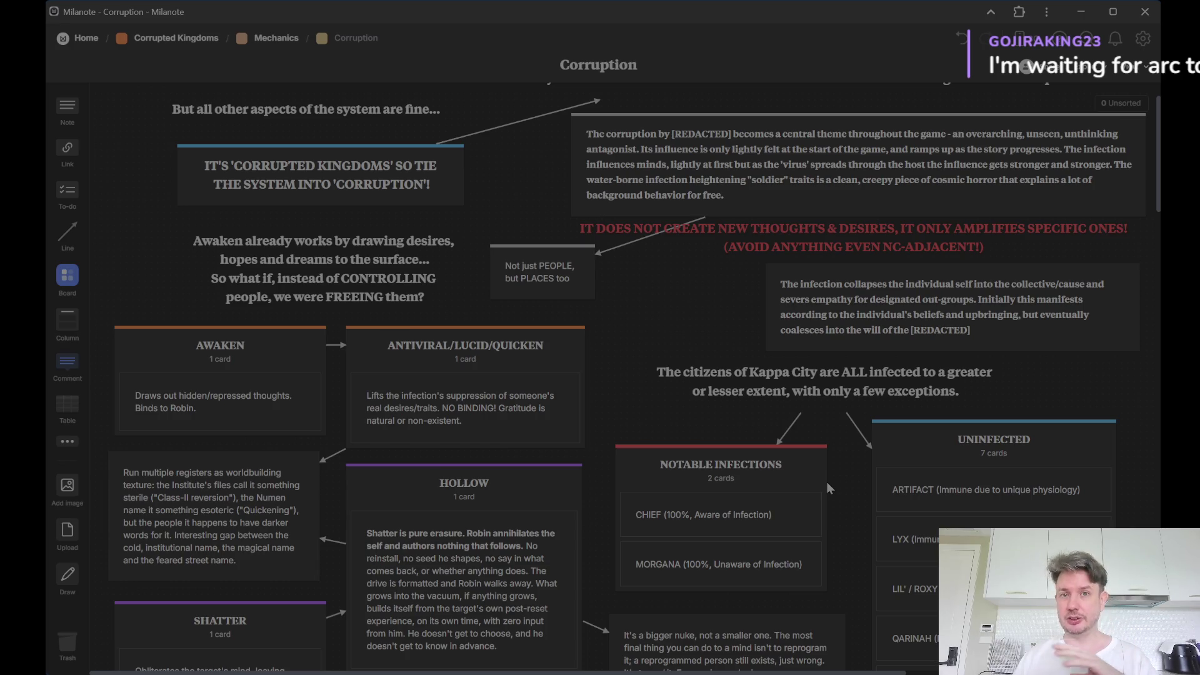
{"action": "scroll", "coordinate": [848, 479], "scroll_direction": "down", "scroll_amount": 3}
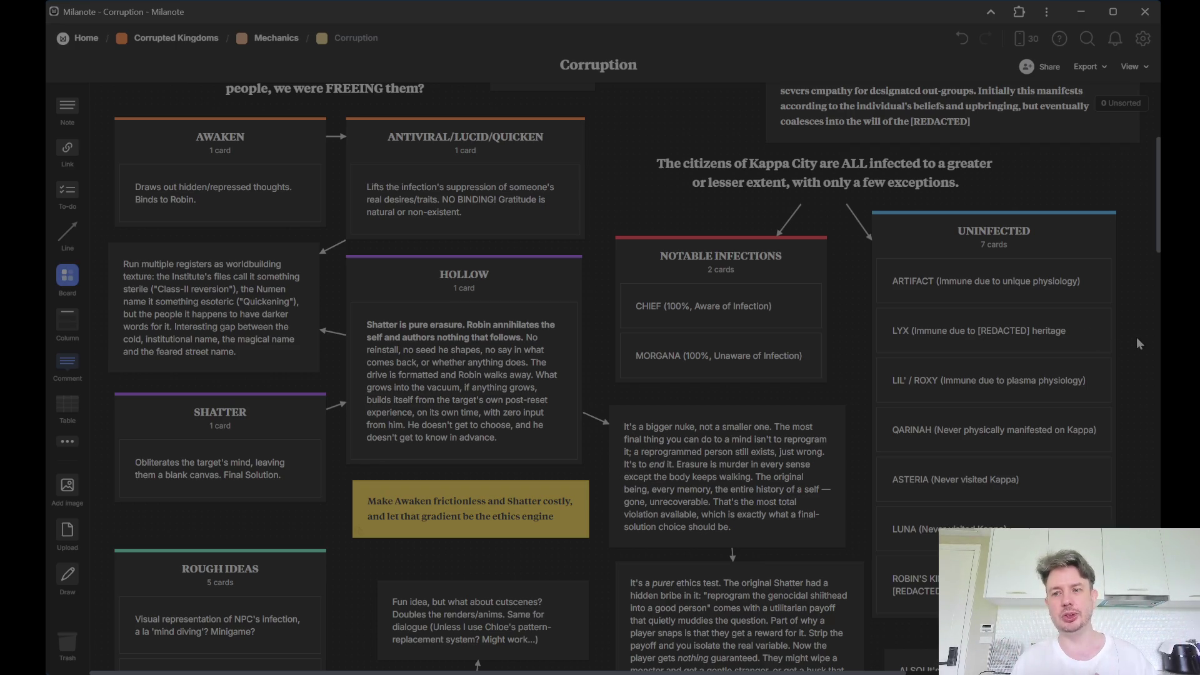
{"action": "scroll", "coordinate": [1137, 339], "scroll_direction": "down", "scroll_amount": 2}
{"action": "scroll", "coordinate": [1136, 339], "scroll_direction": "down", "scroll_amount": 2}
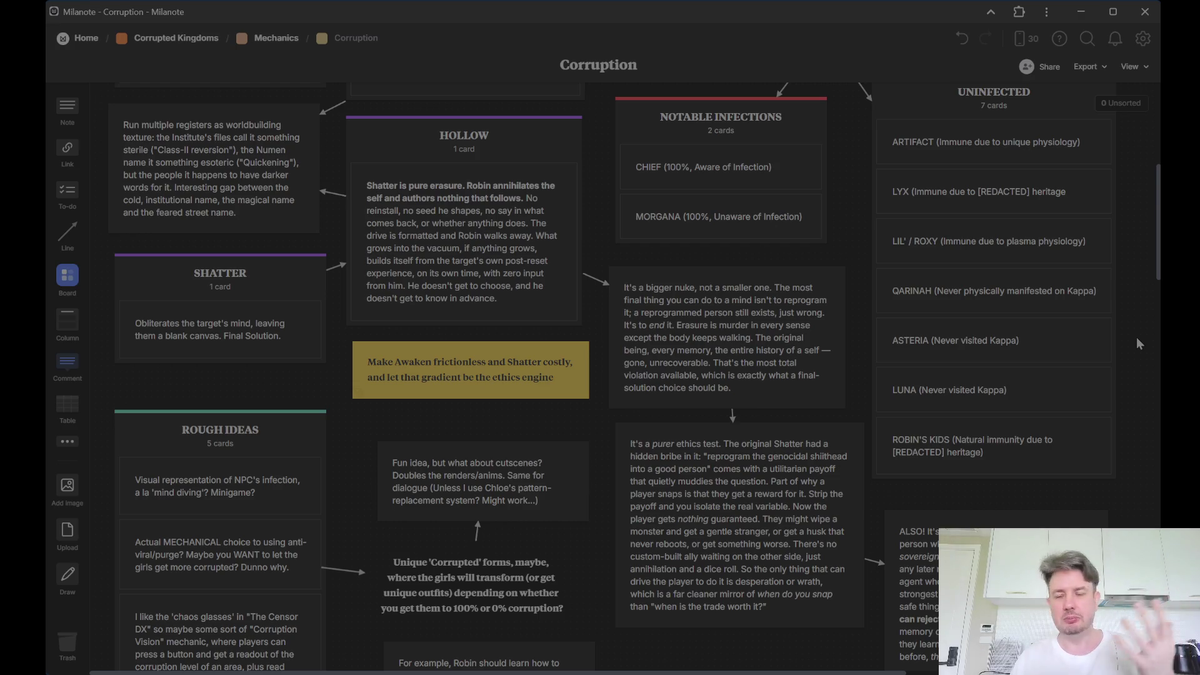
{"action": "scroll", "coordinate": [1137, 343], "scroll_direction": "down", "scroll_amount": 2}
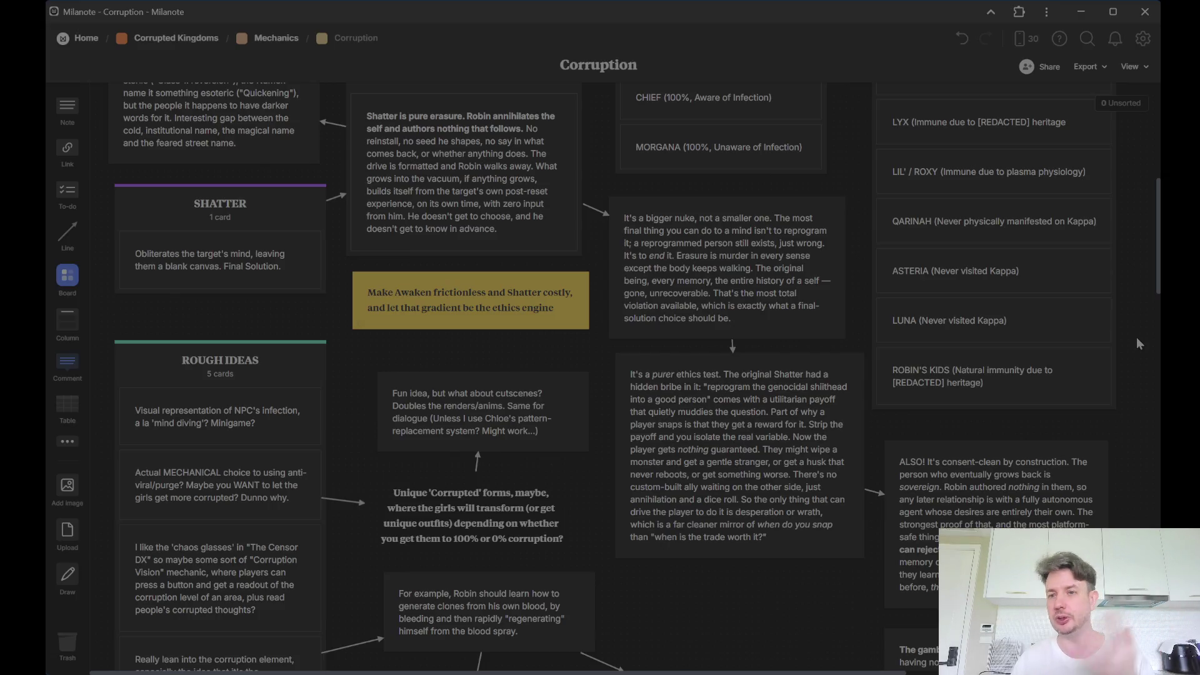
{"action": "scroll", "coordinate": [1138, 344], "scroll_direction": "down", "scroll_amount": 2}
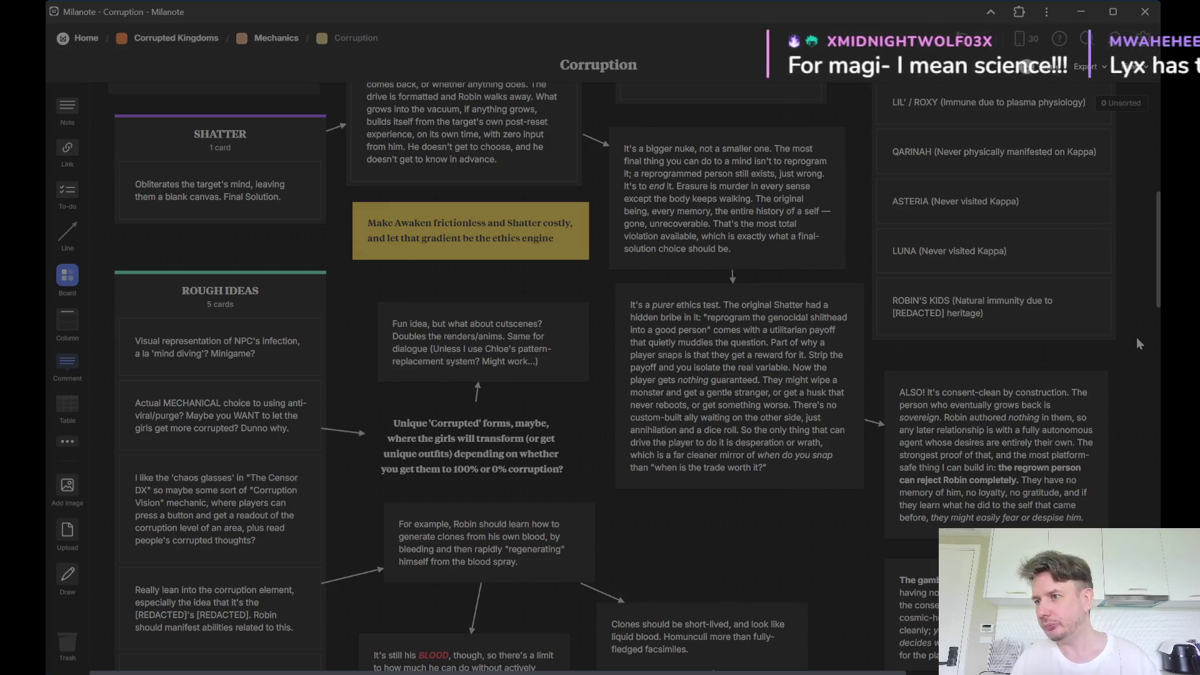
{"action": "scroll", "coordinate": [1136, 343], "scroll_direction": "up", "scroll_amount": 3}
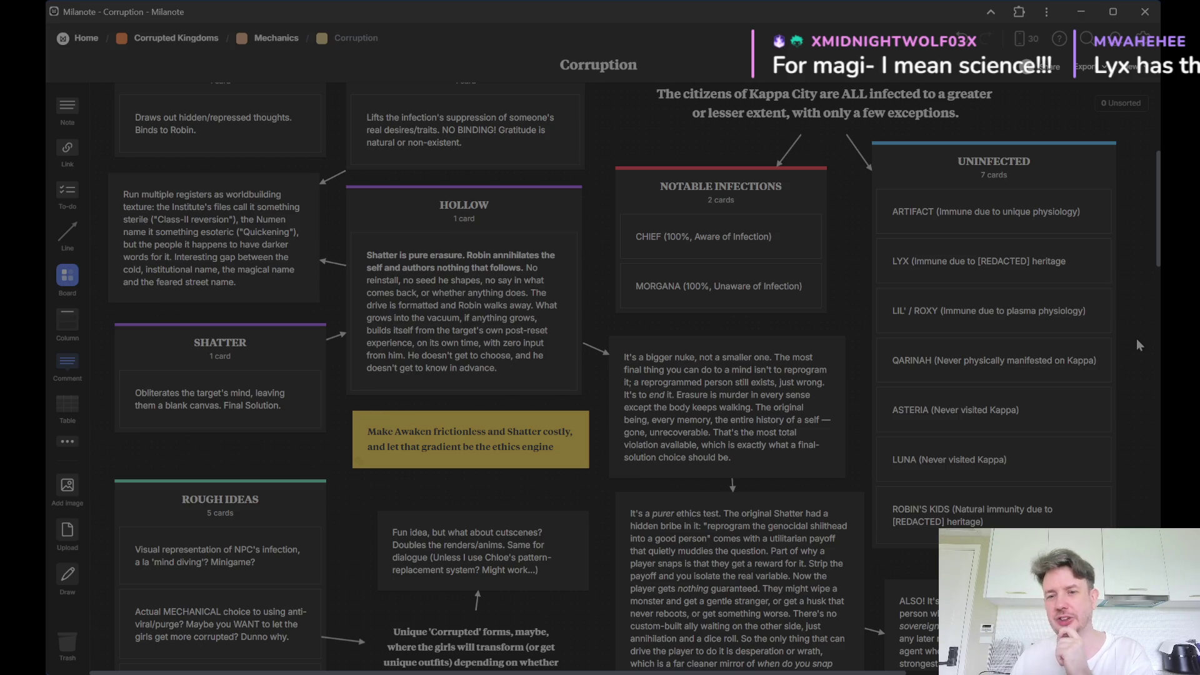
{"action": "scroll", "coordinate": [1137, 345], "scroll_direction": "down", "scroll_amount": 1}
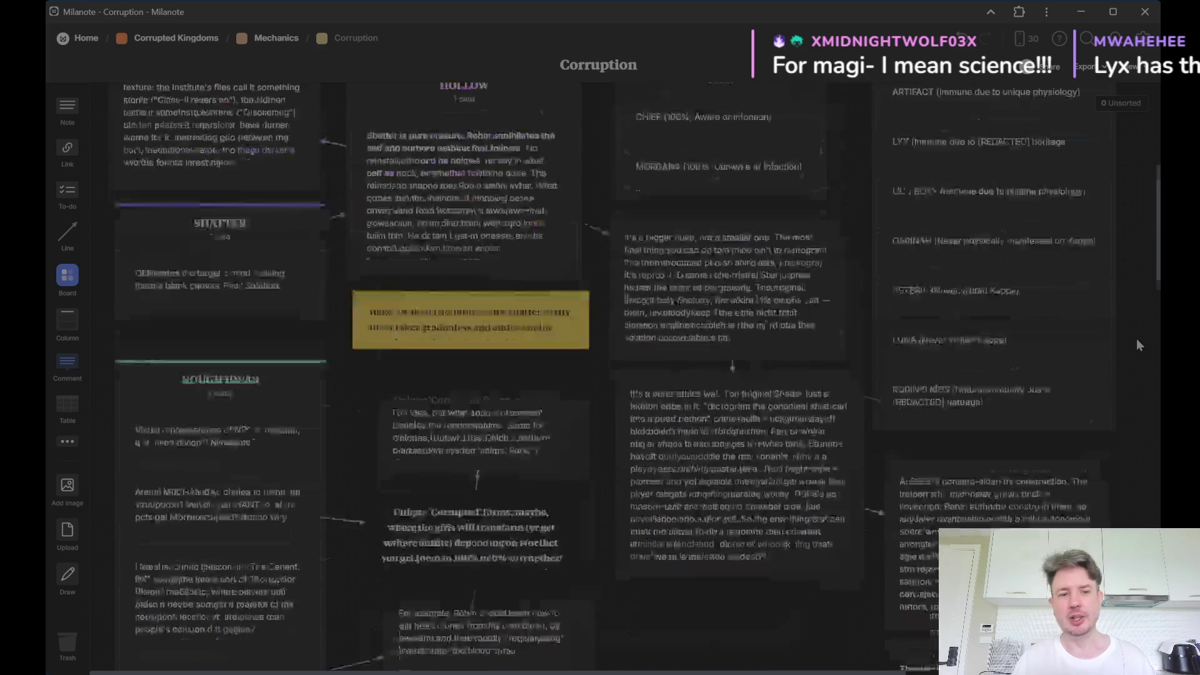
{"action": "scroll", "coordinate": [1137, 345], "scroll_direction": "down", "scroll_amount": 4}
{"action": "scroll", "coordinate": [1137, 339], "scroll_direction": "down", "scroll_amount": 5}
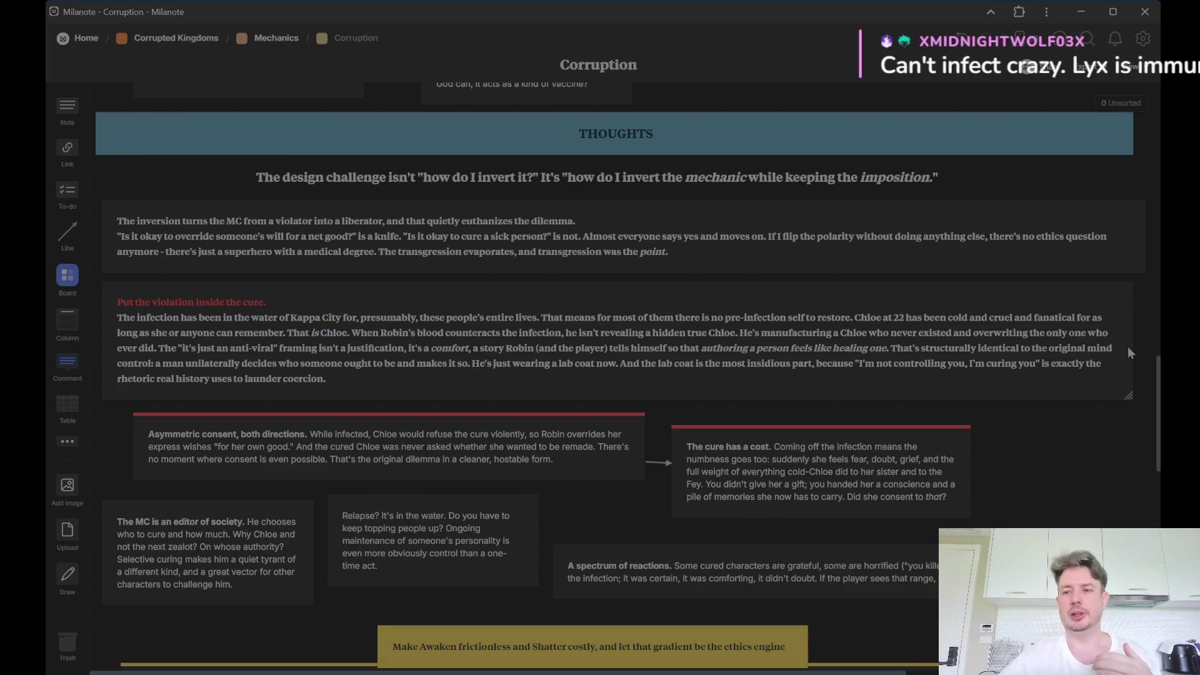
{"action": "scroll", "coordinate": [1036, 337], "scroll_direction": "up", "scroll_amount": 5}
{"action": "scroll", "coordinate": [914, 335], "scroll_direction": "up", "scroll_amount": 5}
{"action": "scroll", "coordinate": [915, 335], "scroll_direction": "up", "scroll_amount": 3}
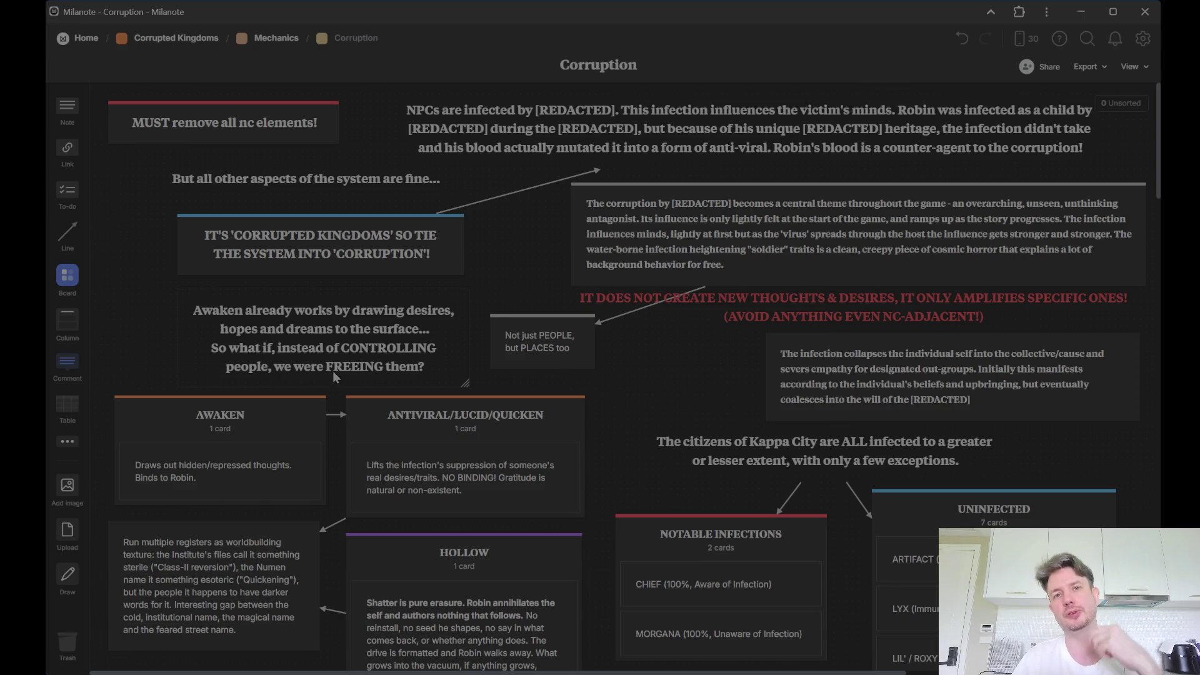
{"action": "scroll", "coordinate": [334, 370], "scroll_direction": "down", "scroll_amount": 10}
{"action": "scroll", "coordinate": [333, 371], "scroll_direction": "down", "scroll_amount": 10}
{"action": "scroll", "coordinate": [740, 366], "scroll_direction": "down", "scroll_amount": 5}
{"action": "scroll", "coordinate": [740, 367], "scroll_direction": "down", "scroll_amount": 5}
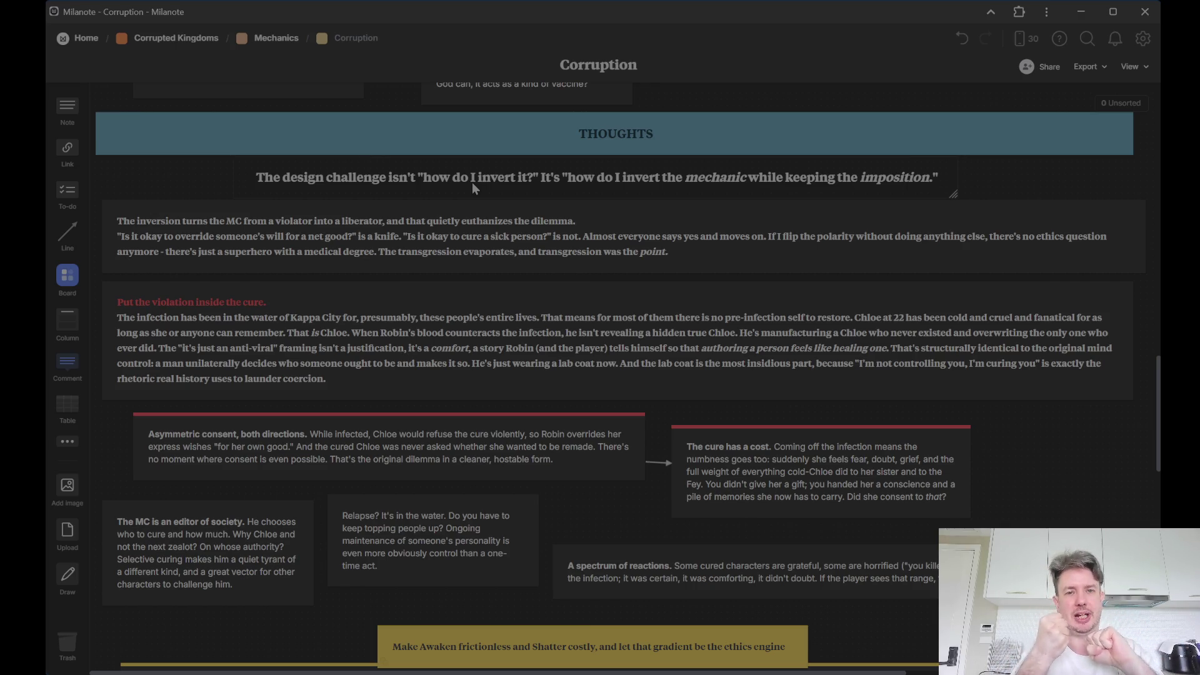
{"action": "scroll", "coordinate": [504, 233], "scroll_direction": "up", "scroll_amount": 5}
{"action": "scroll", "coordinate": [507, 239], "scroll_direction": "up", "scroll_amount": 5}
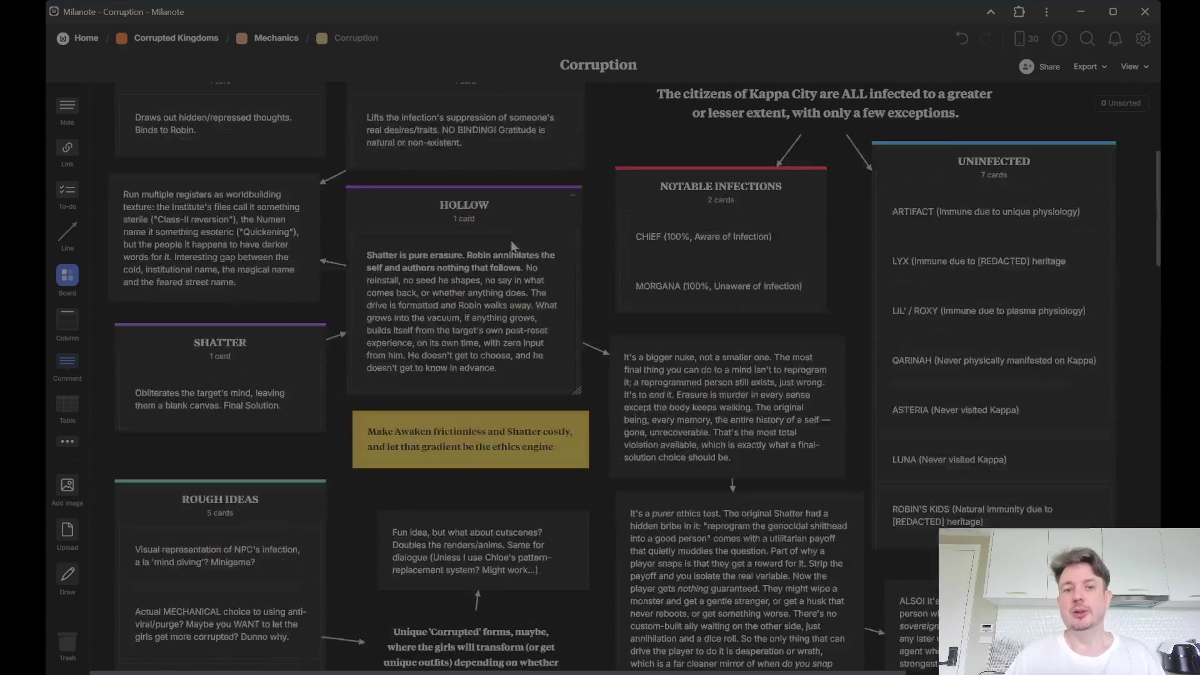
{"action": "scroll", "coordinate": [514, 247], "scroll_direction": "up", "scroll_amount": 2}
{"action": "scroll", "coordinate": [629, 279], "scroll_direction": "down", "scroll_amount": 1}
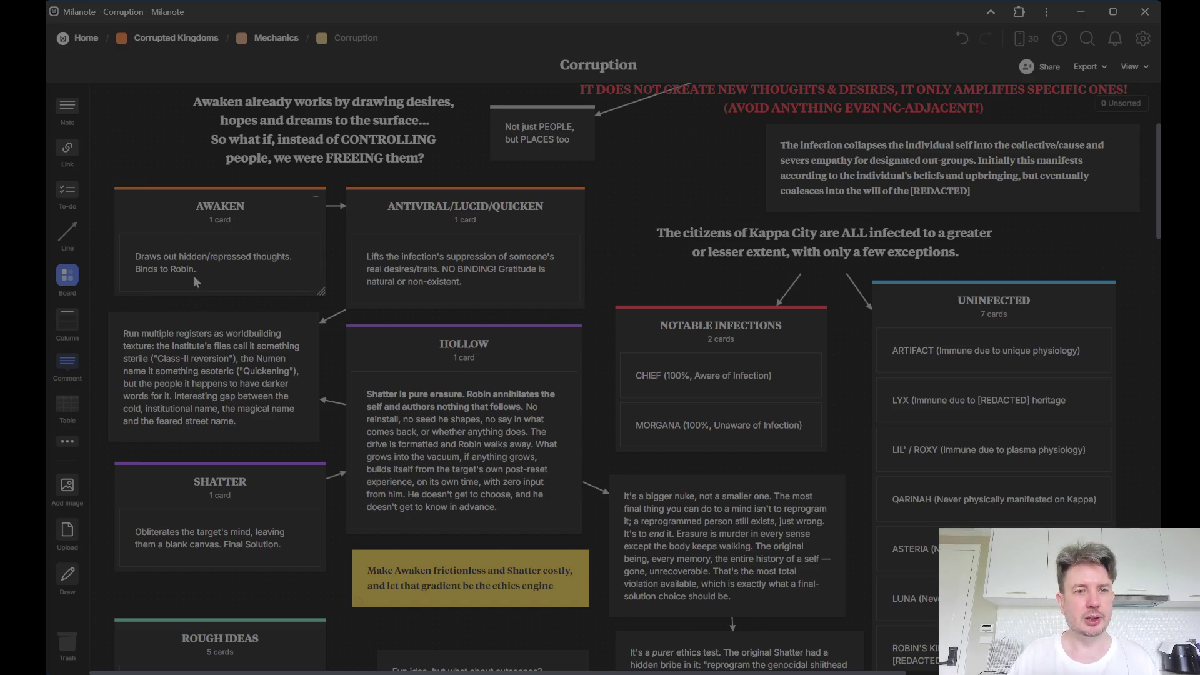
Select the Awaken description note at the top of the board.
{"action": "left_click", "coordinate": [160, 260]}
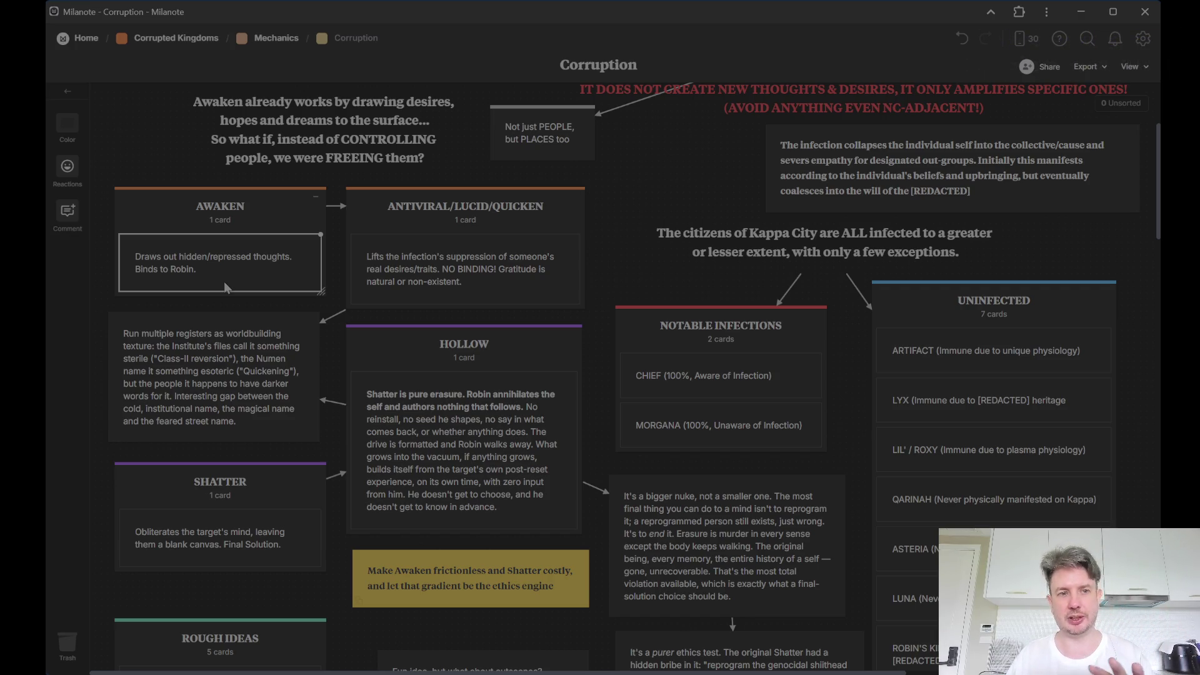
{"action": "left_click", "coordinate": [445, 224]}
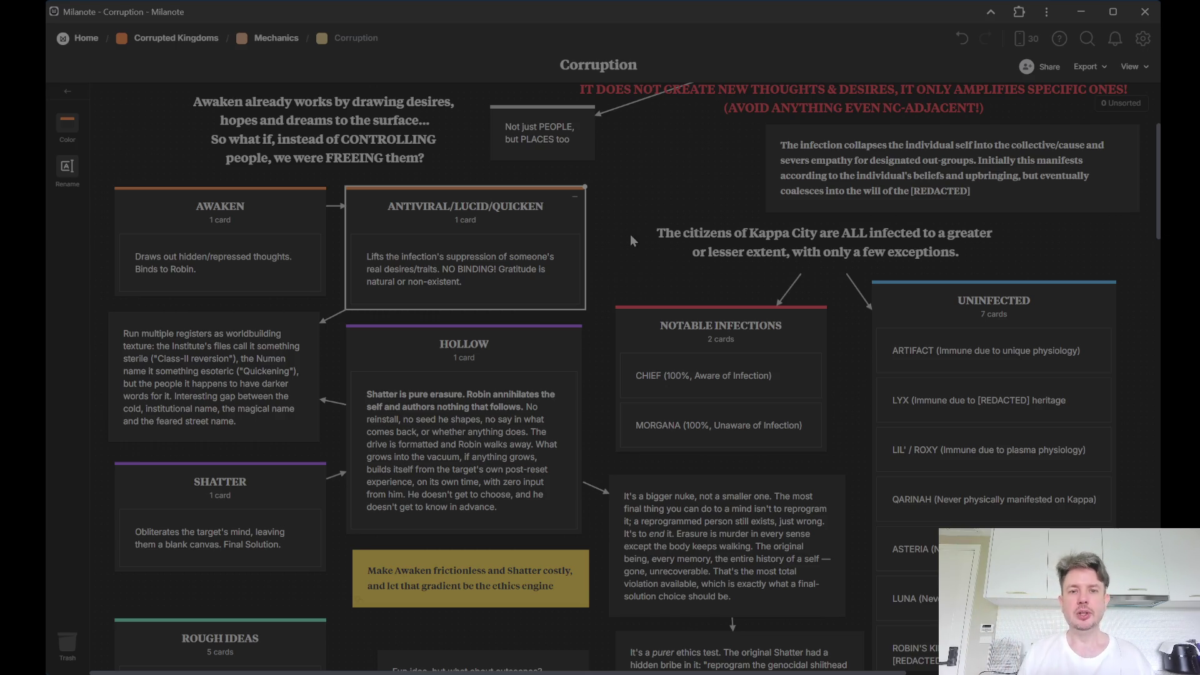
{"action": "left_click", "coordinate": [275, 400]}
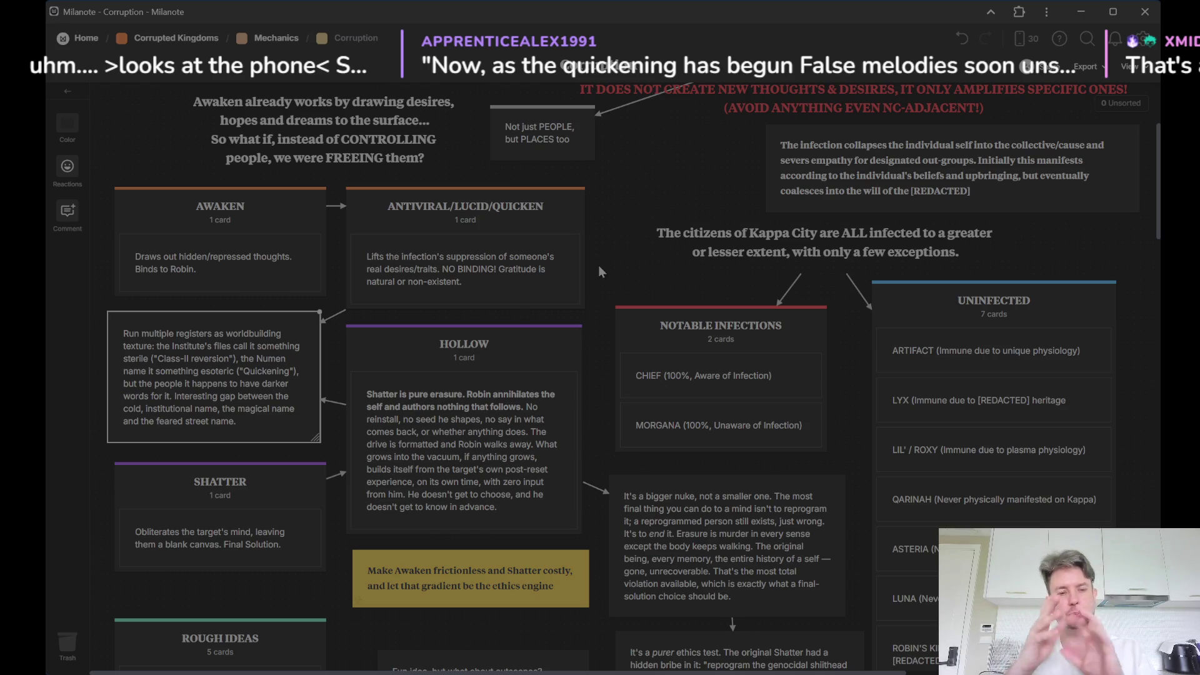
{"action": "left_click", "coordinate": [261, 486]}
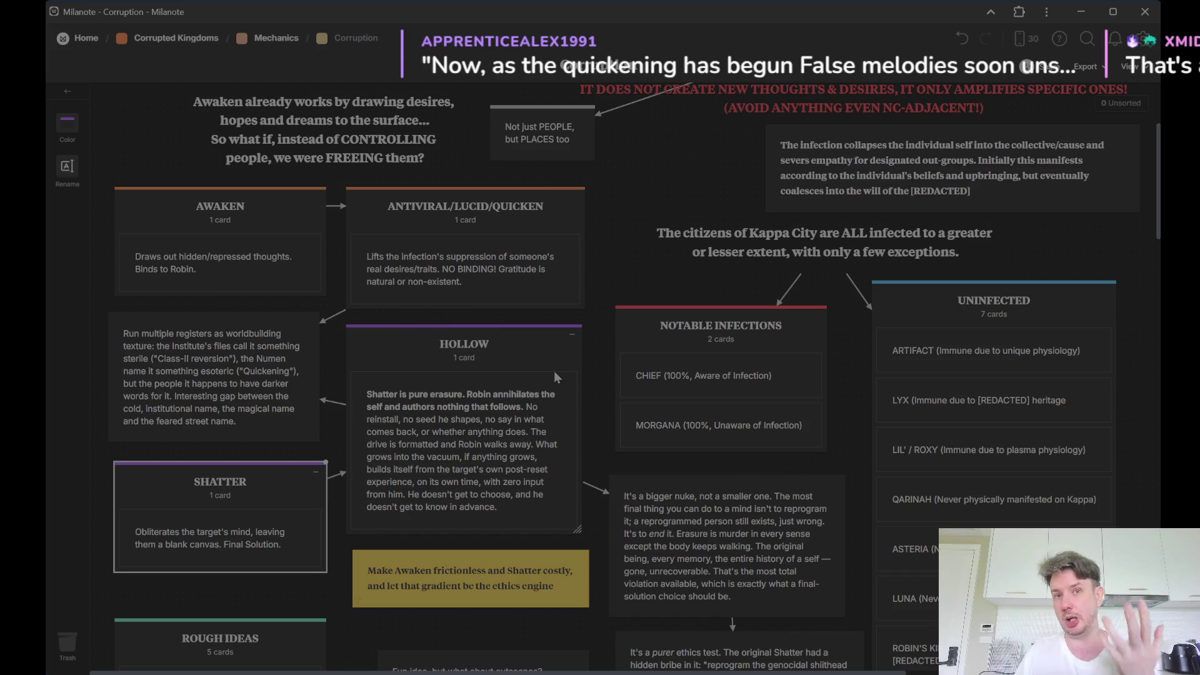
{"action": "left_click", "coordinate": [583, 377]}
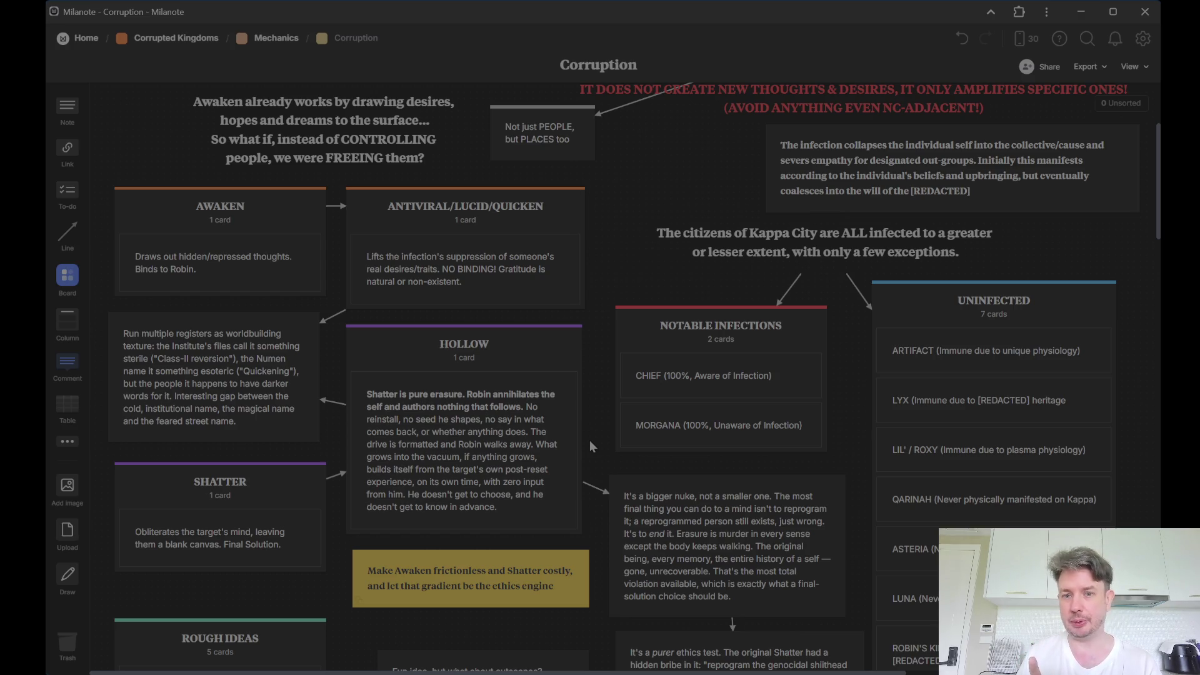
{"action": "scroll", "coordinate": [572, 359], "scroll_direction": "down", "scroll_amount": 2}
{"action": "left_click", "coordinate": [764, 491]}
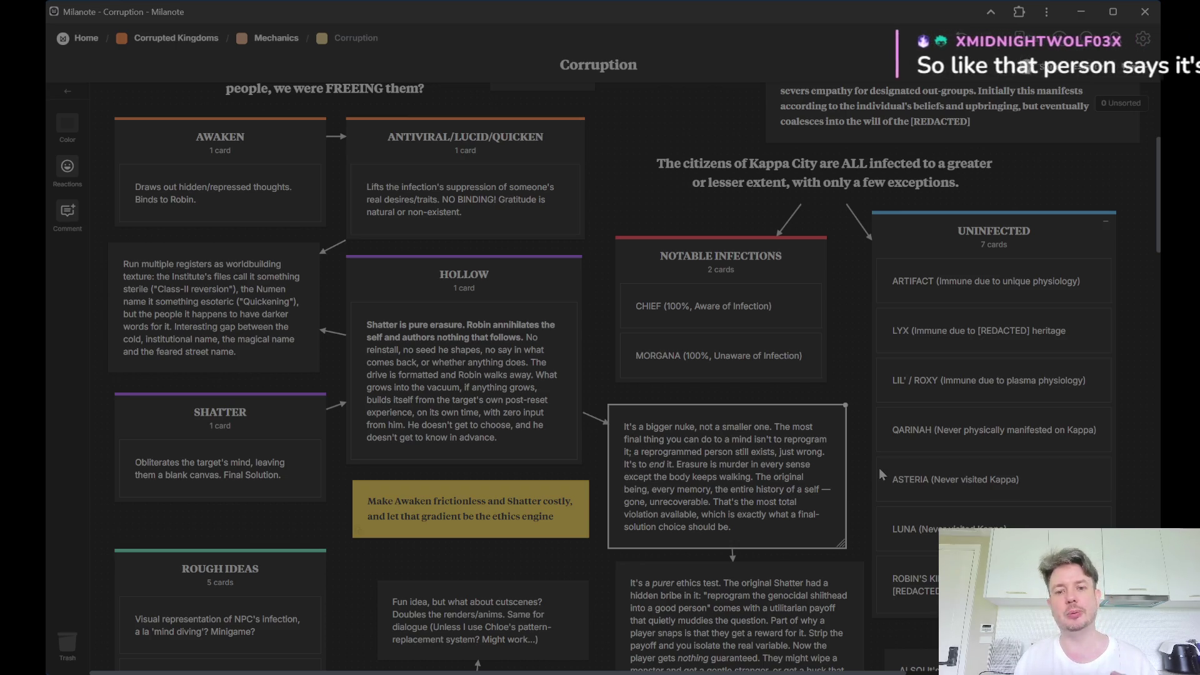
{"action": "scroll", "coordinate": [879, 468], "scroll_direction": "down", "scroll_amount": 5}
Select the 'It's a purer ethics test' note beside the Rough Ideas list.
{"action": "left_click", "coordinate": [808, 386]}
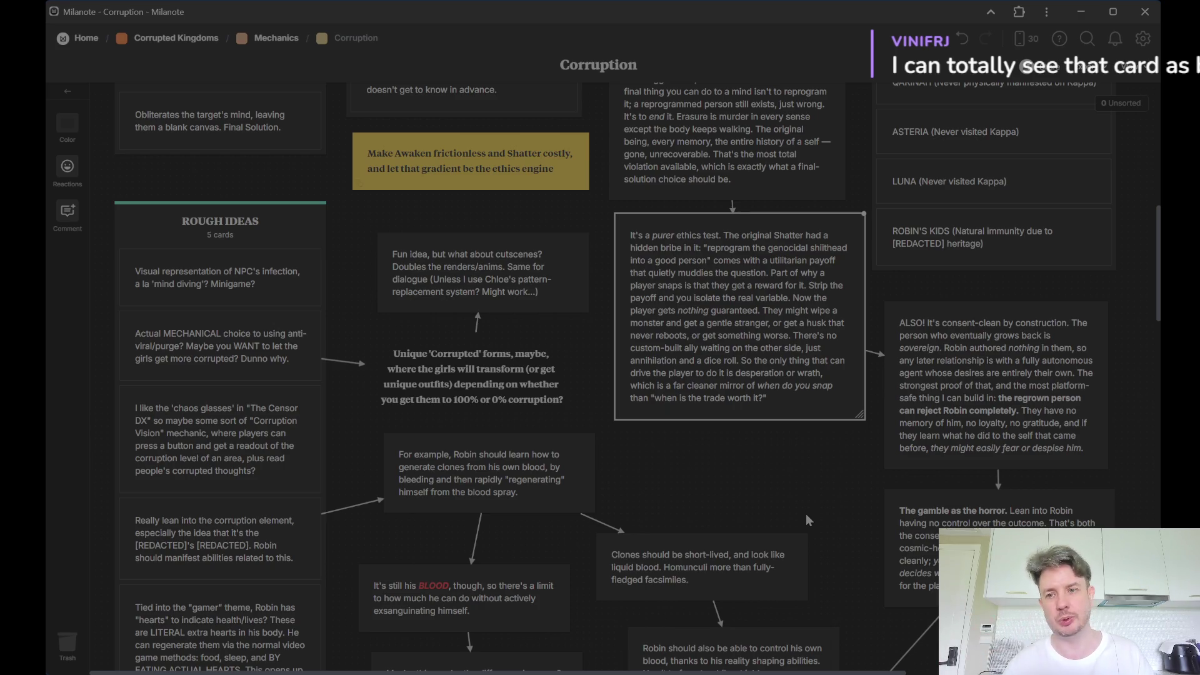
Select the 'ALSO! It's consent-clean by construction' card for review.
{"action": "left_click", "coordinate": [948, 400]}
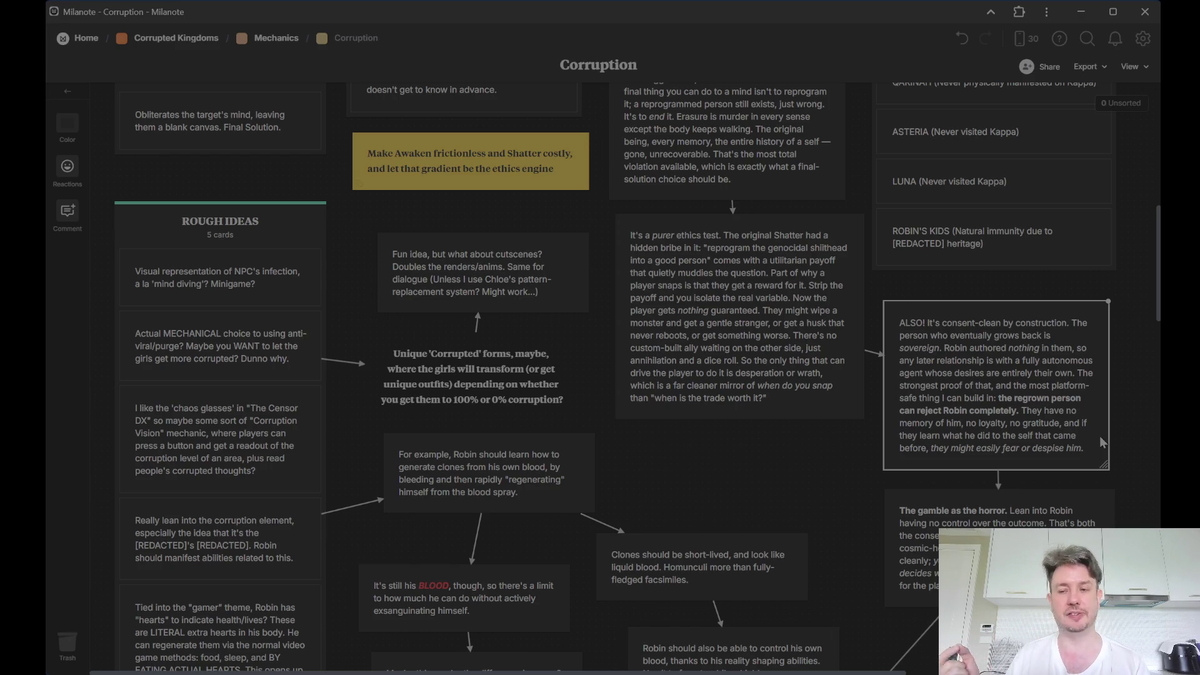
{"action": "scroll", "coordinate": [1117, 431], "scroll_direction": "down", "scroll_amount": 1}
{"action": "scroll", "coordinate": [1129, 428], "scroll_direction": "down", "scroll_amount": 3}
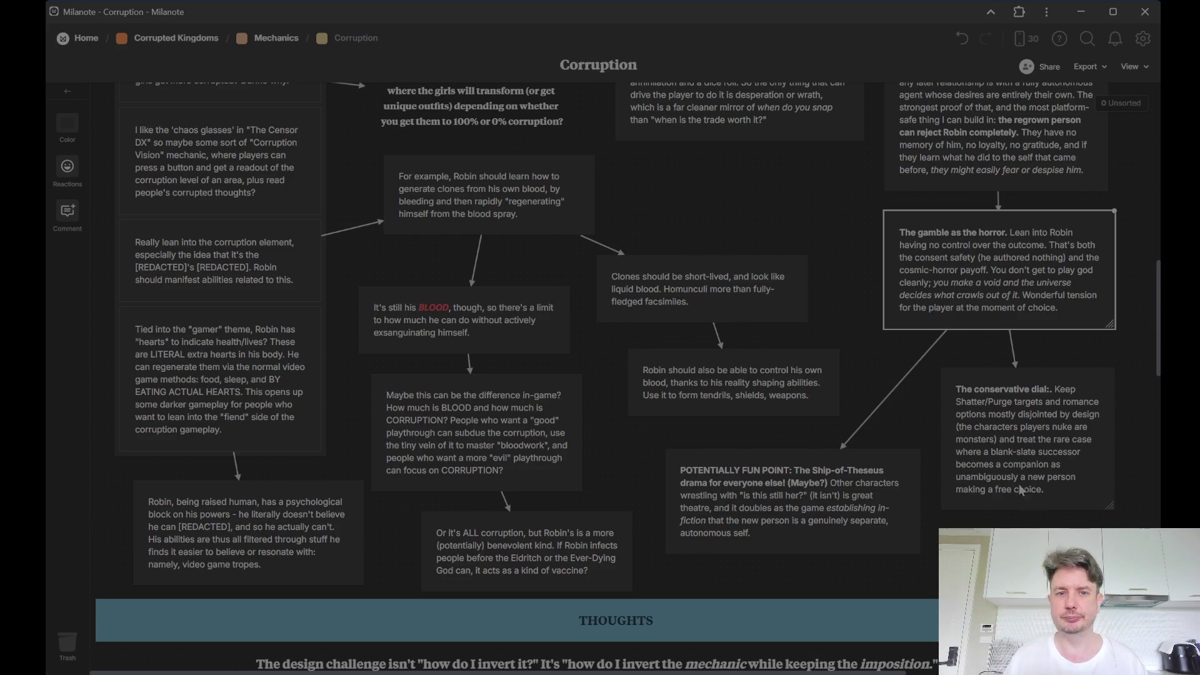
{"action": "scroll", "coordinate": [1021, 489], "scroll_direction": "up", "scroll_amount": 5}
{"action": "scroll", "coordinate": [935, 452], "scroll_direction": "up", "scroll_amount": 2}
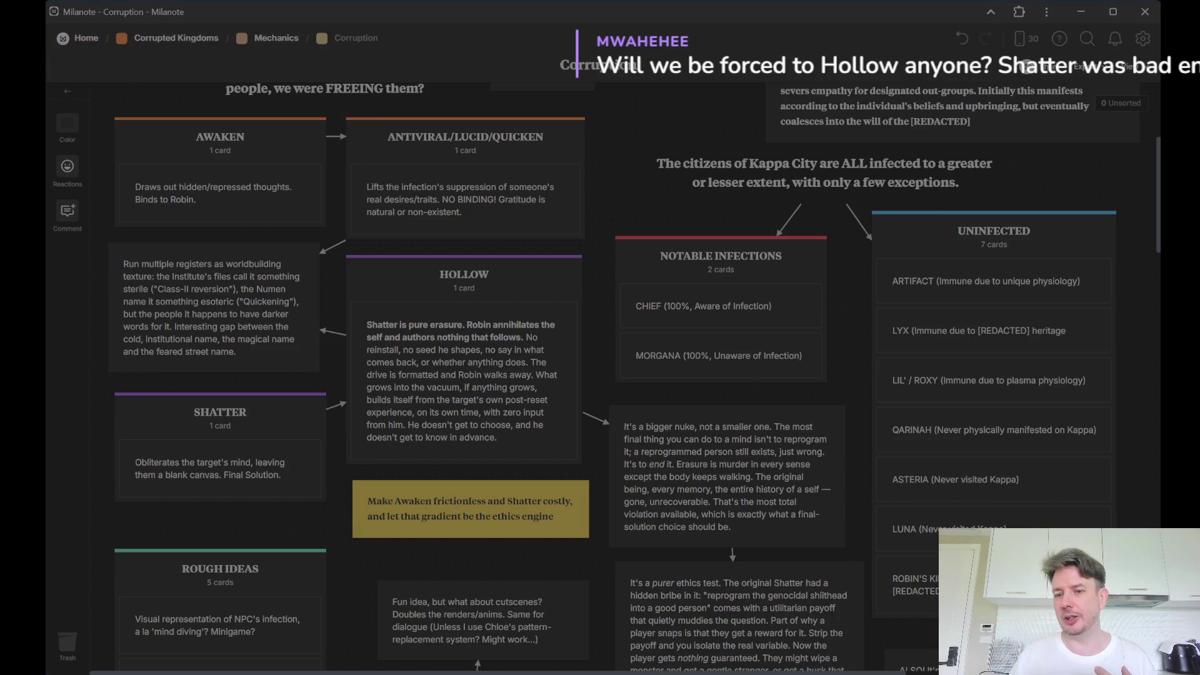
Deselect the card on the board near the Awaken and Hollow lists.
{"action": "left_click", "coordinate": [622, 124]}
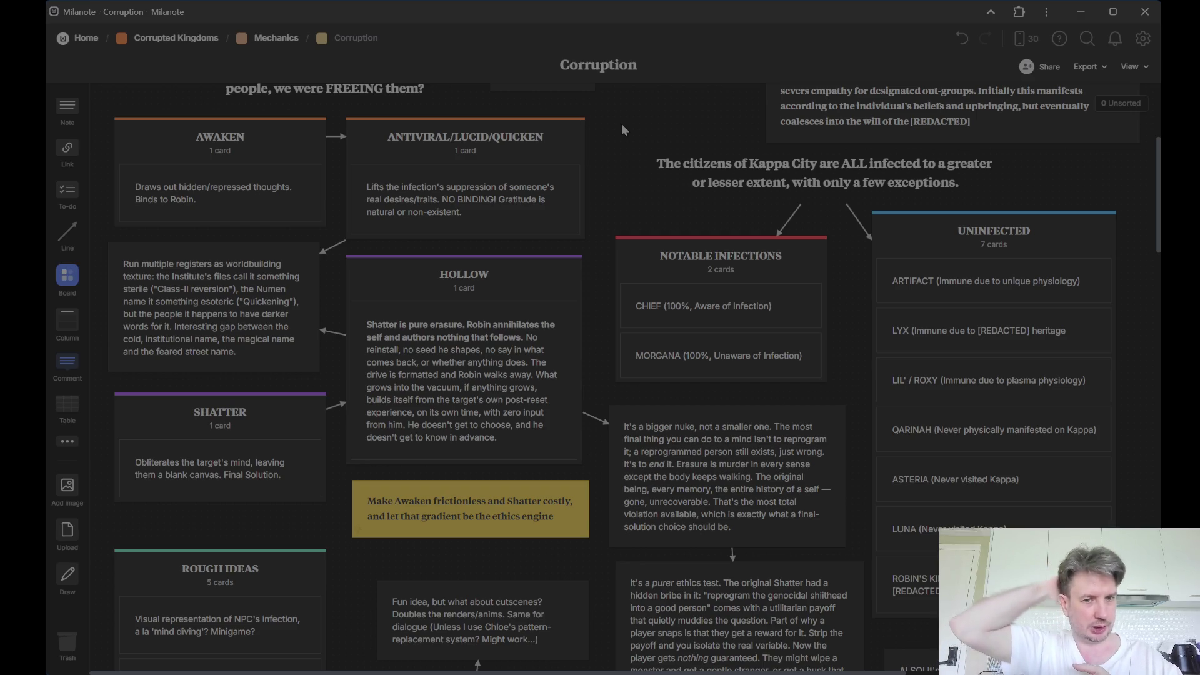
{"action": "left_click", "coordinate": [1088, 66]}
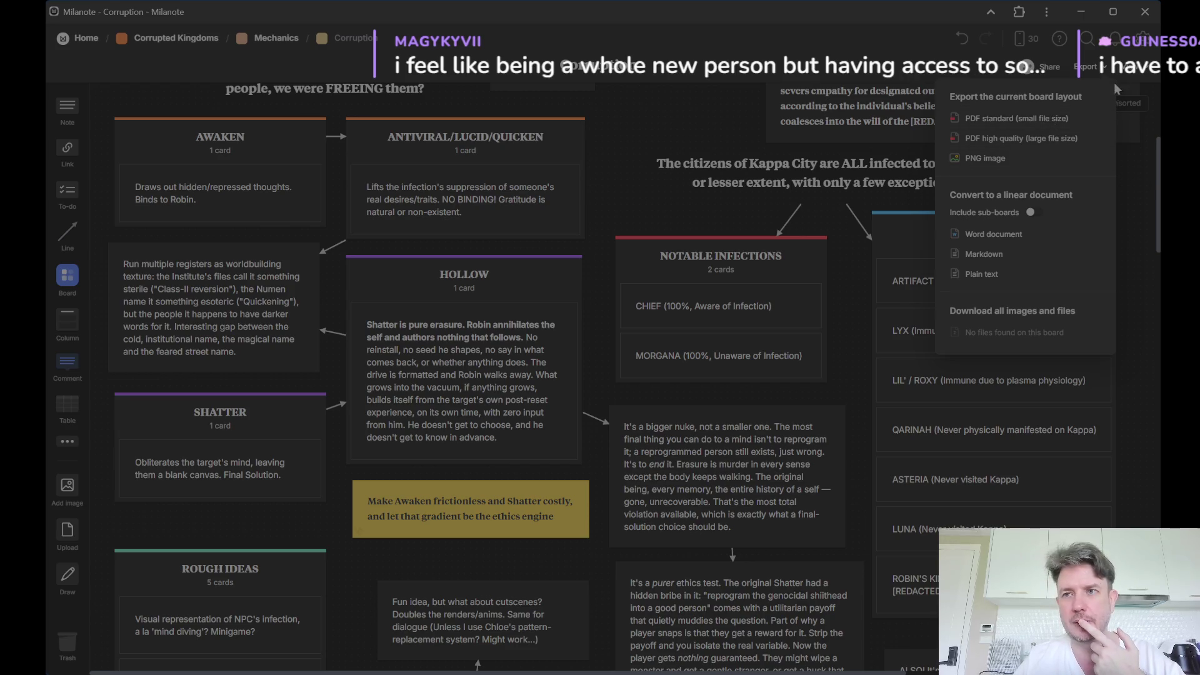
{"action": "left_click", "coordinate": [1135, 229]}
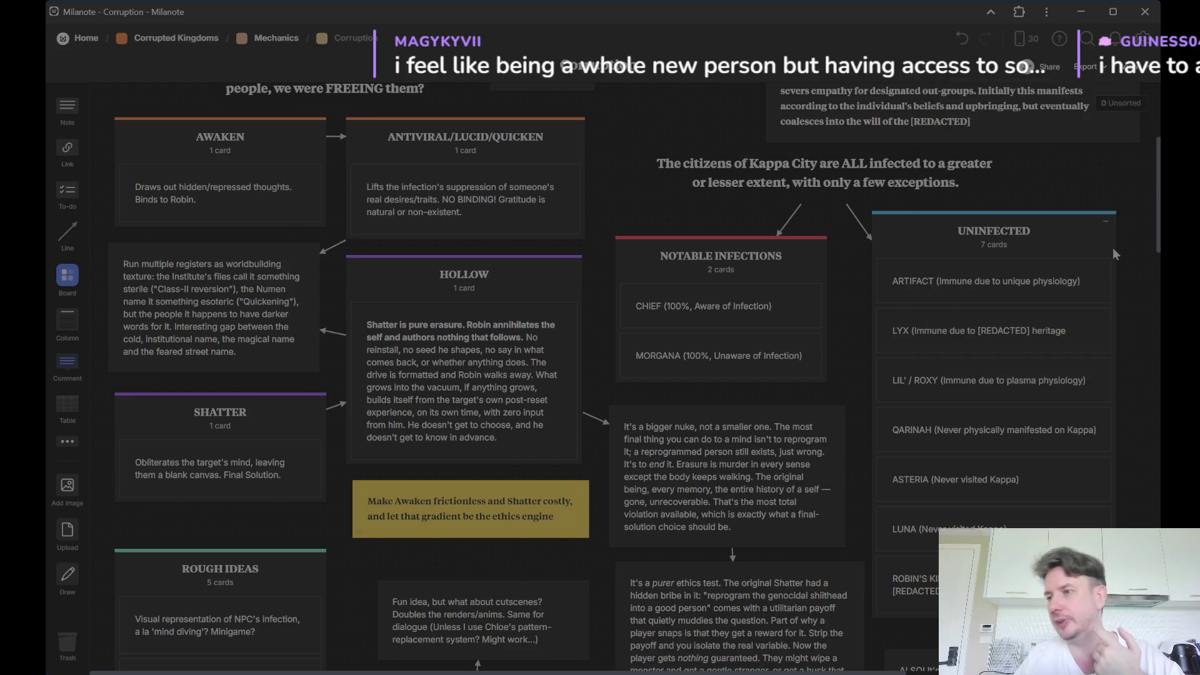
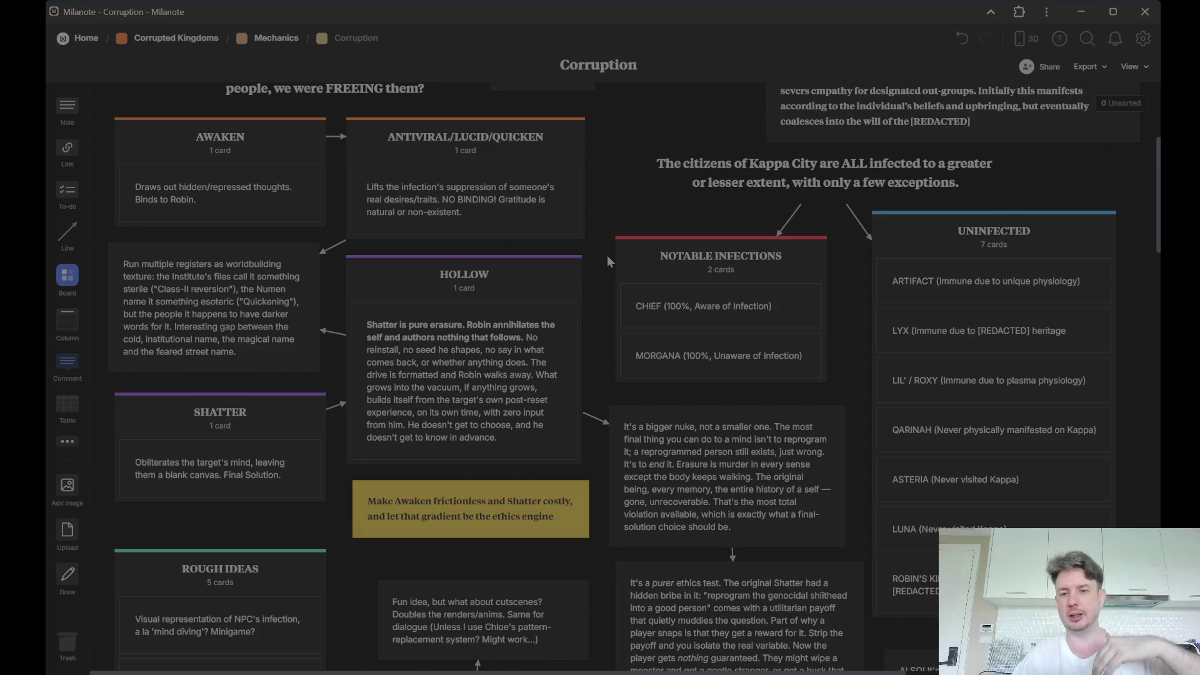
{"action": "scroll", "coordinate": [607, 255], "scroll_direction": "down", "scroll_amount": 4}
{"action": "scroll", "coordinate": [606, 255], "scroll_direction": "down", "scroll_amount": 4}
{"action": "scroll", "coordinate": [607, 256], "scroll_direction": "down", "scroll_amount": 2}
{"action": "scroll", "coordinate": [608, 259], "scroll_direction": "down", "scroll_amount": 1}
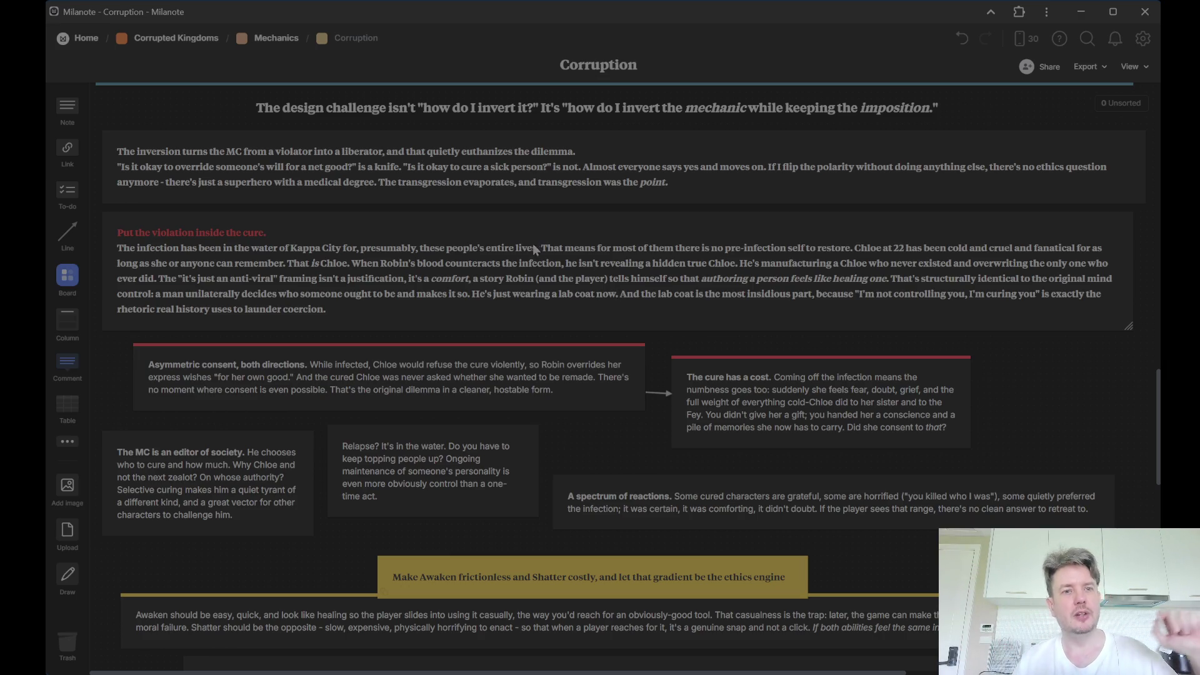
{"action": "scroll", "coordinate": [525, 250], "scroll_direction": "down", "scroll_amount": 1}
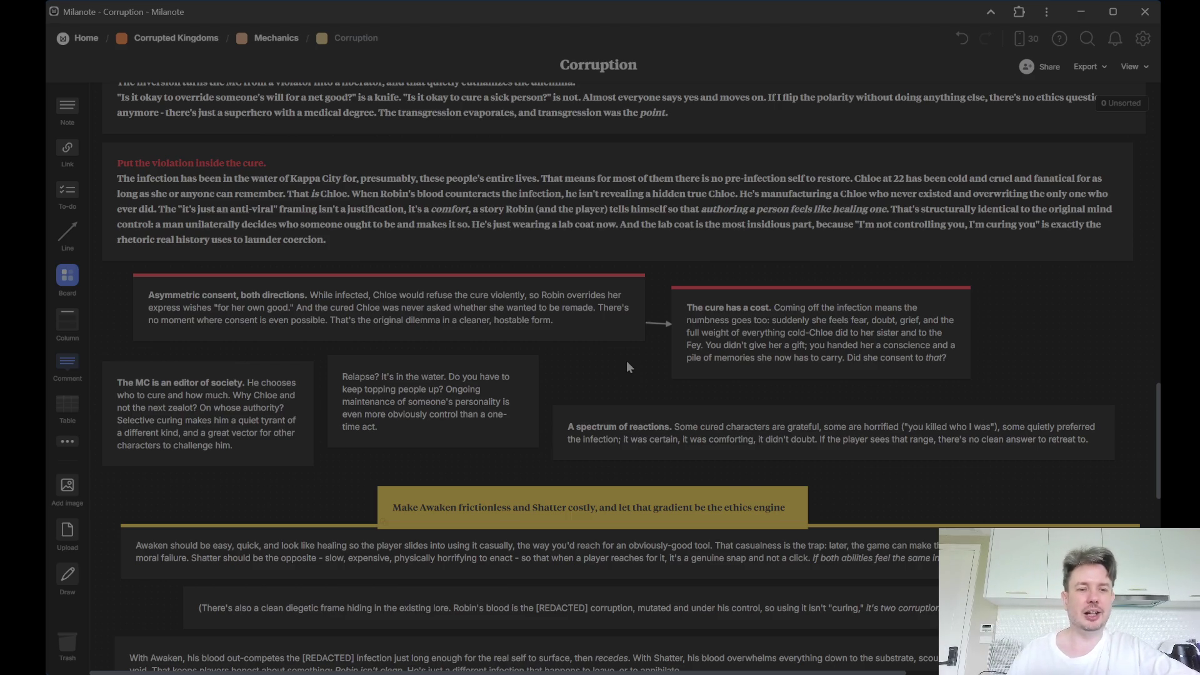
{"action": "scroll", "coordinate": [328, 497], "scroll_direction": "down", "scroll_amount": 1}
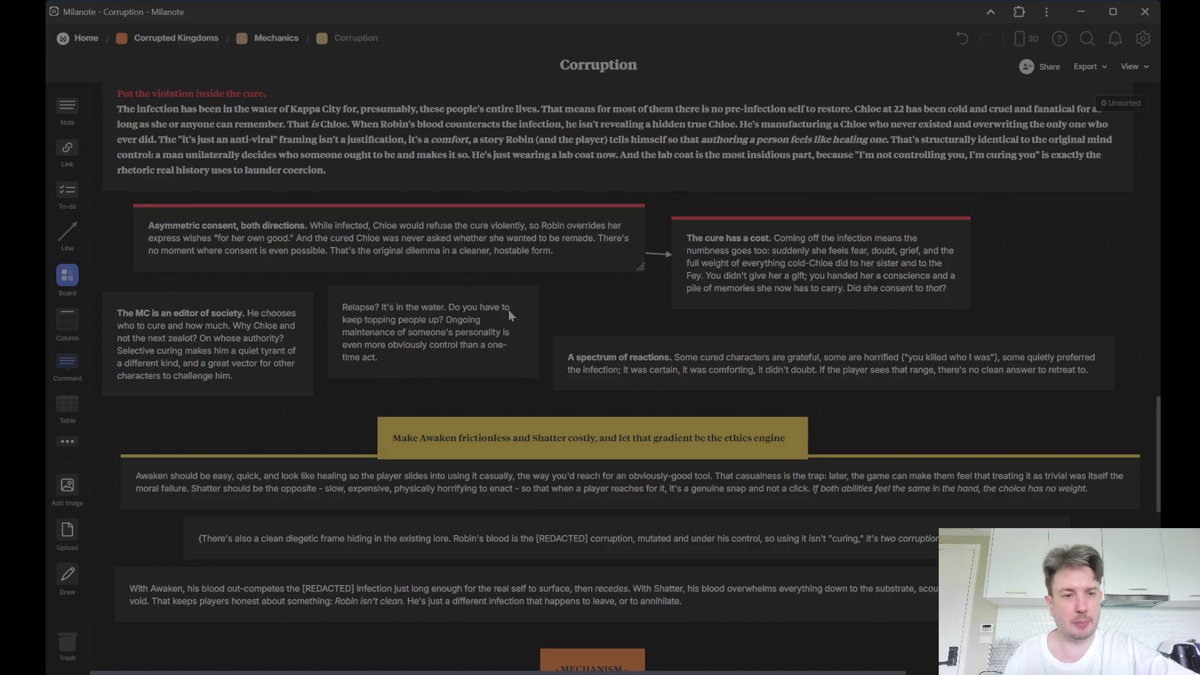
{"action": "left_click", "coordinate": [662, 356]}
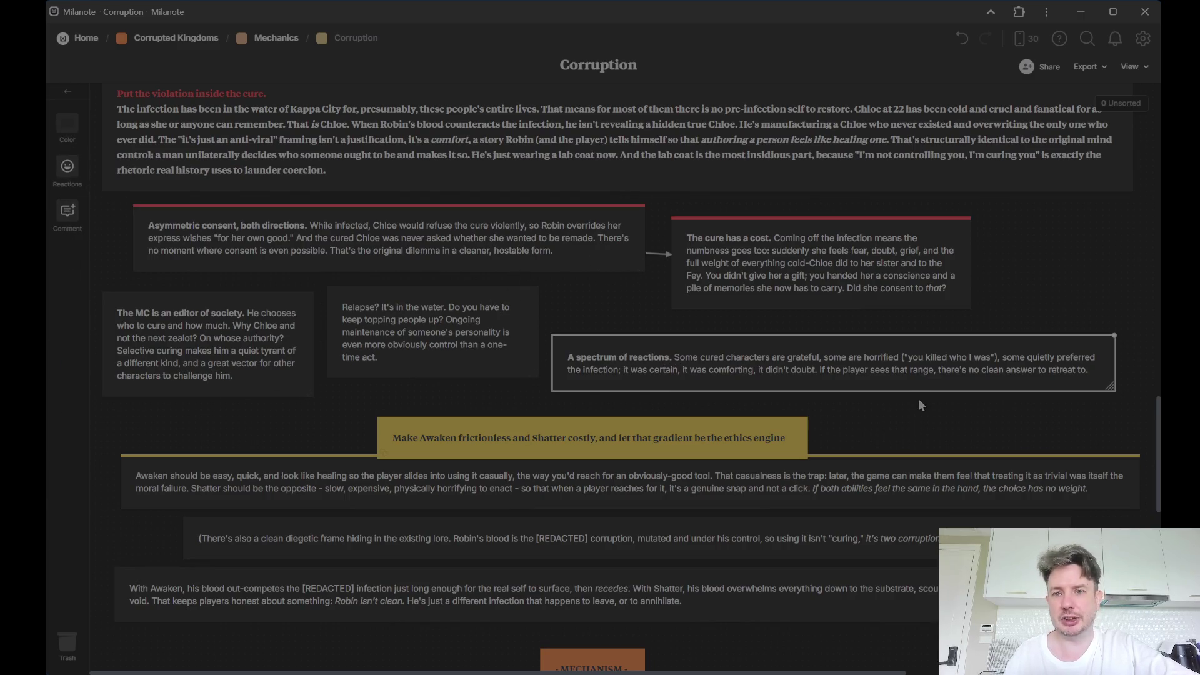
{"action": "left_click", "coordinate": [839, 283]}
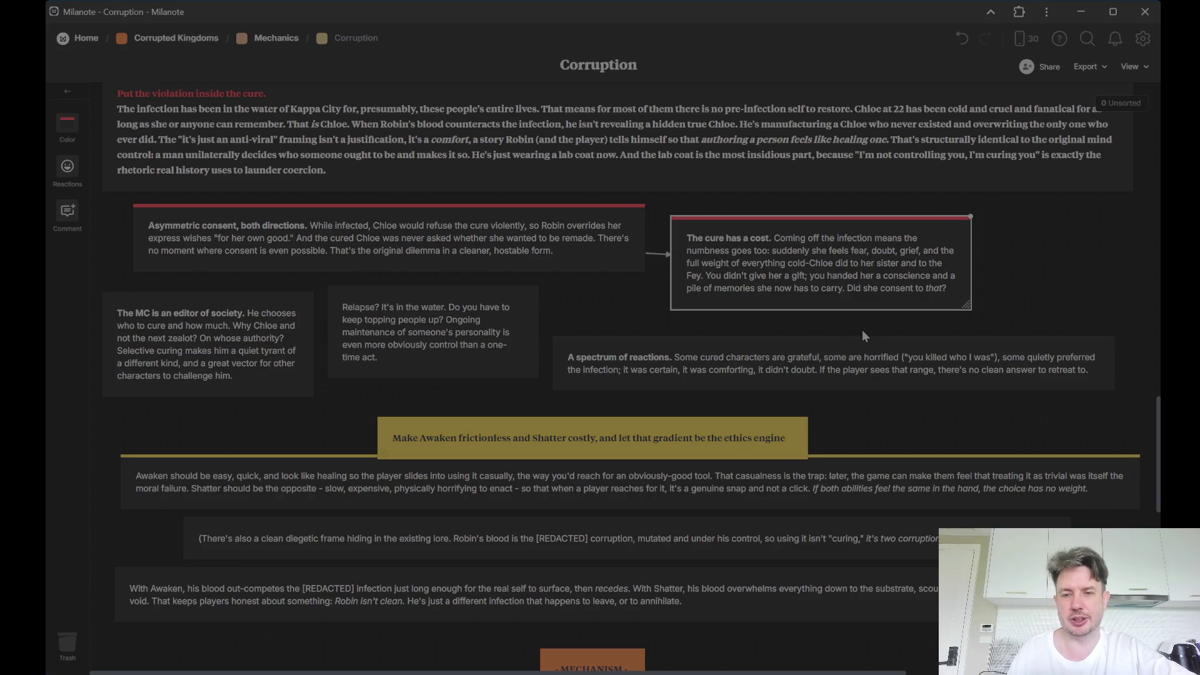
{"action": "left_click", "coordinate": [1058, 267]}
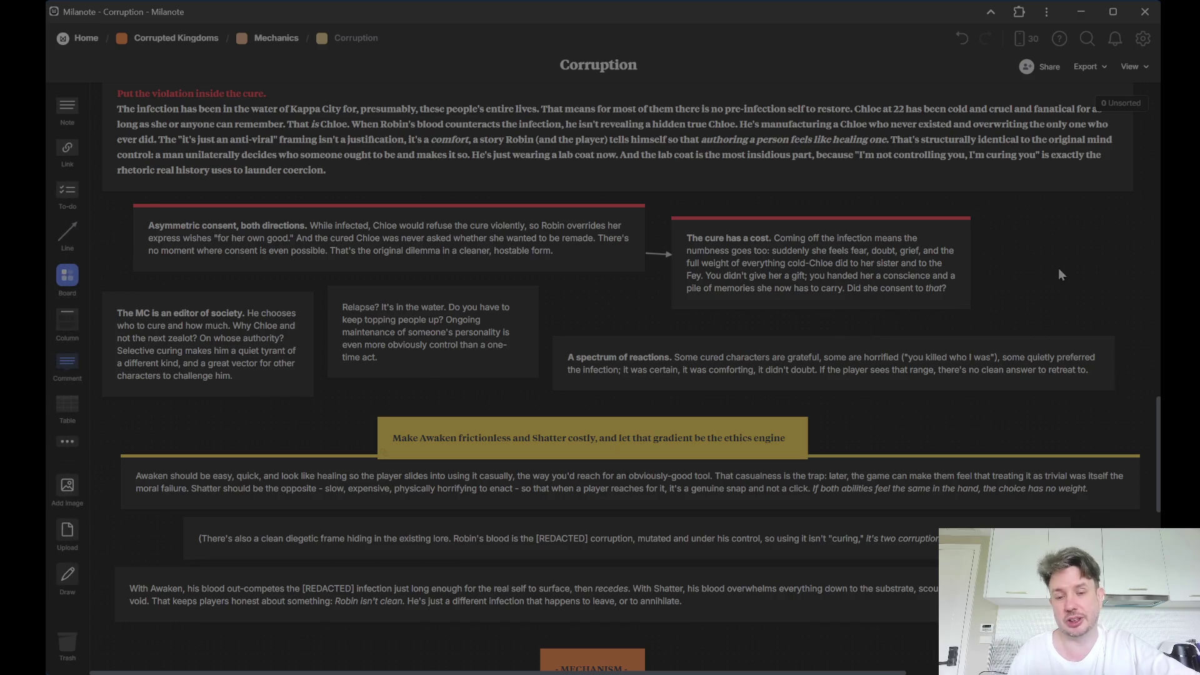
{"action": "left_click", "coordinate": [676, 365]}
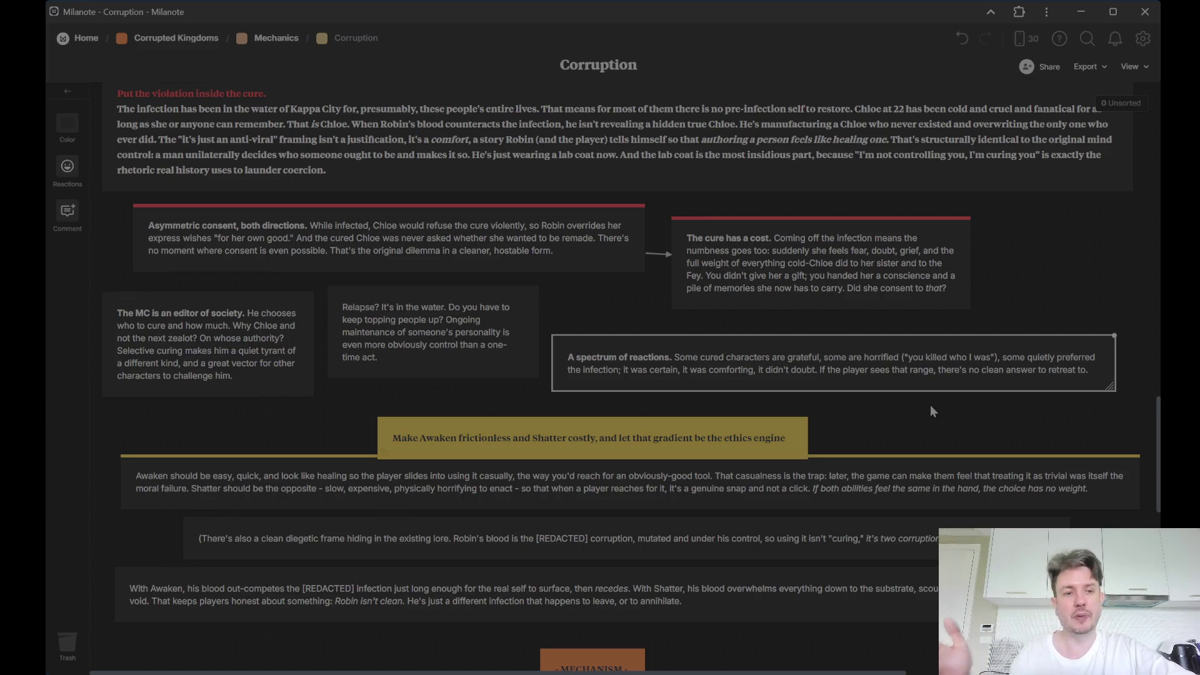
{"action": "left_click", "coordinate": [186, 347]}
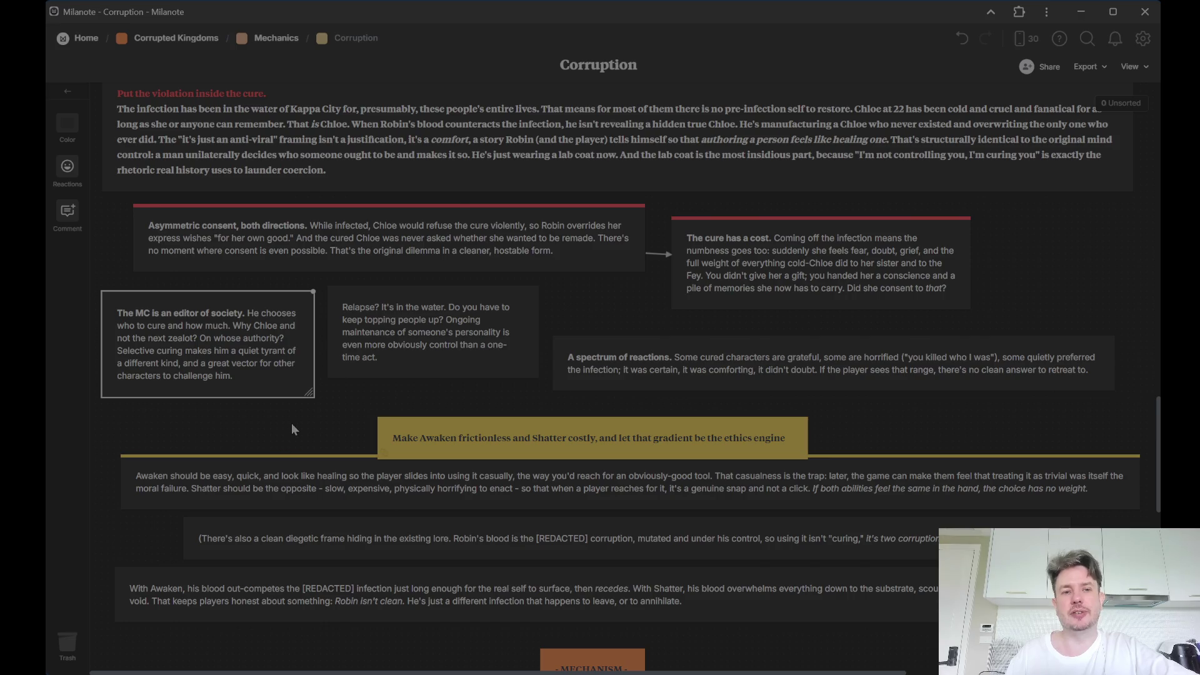